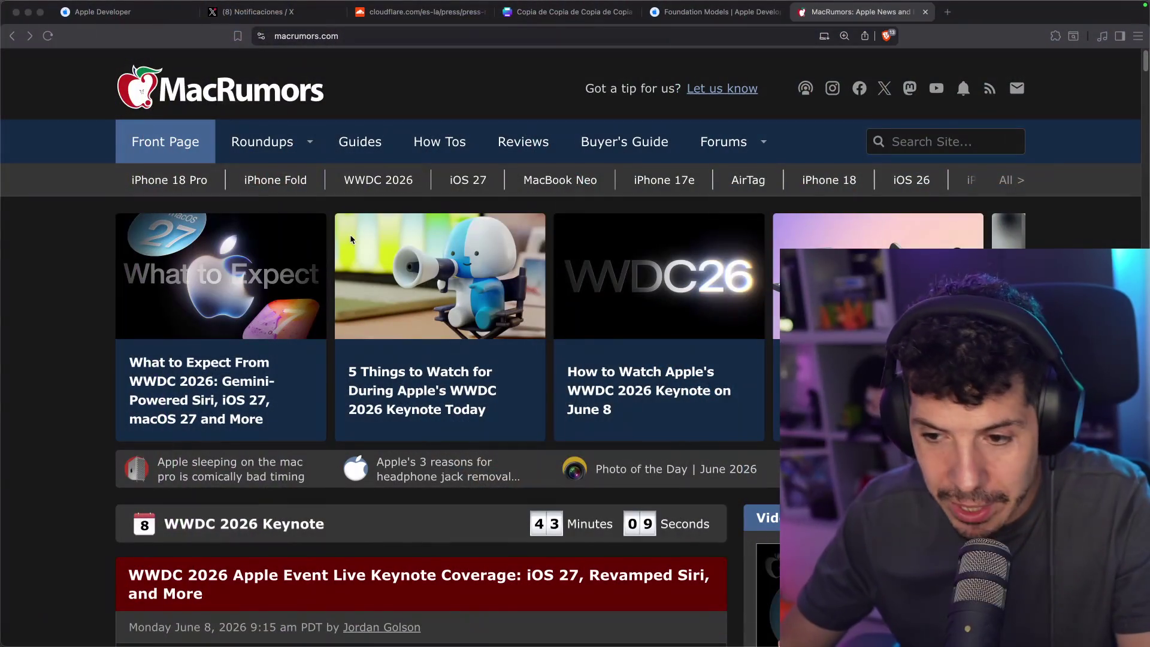
Close the Cloudflare press-page tab, leaving the MacRumors WWDC 2026 keynote countdown
scroll(351, 240, down, 3)
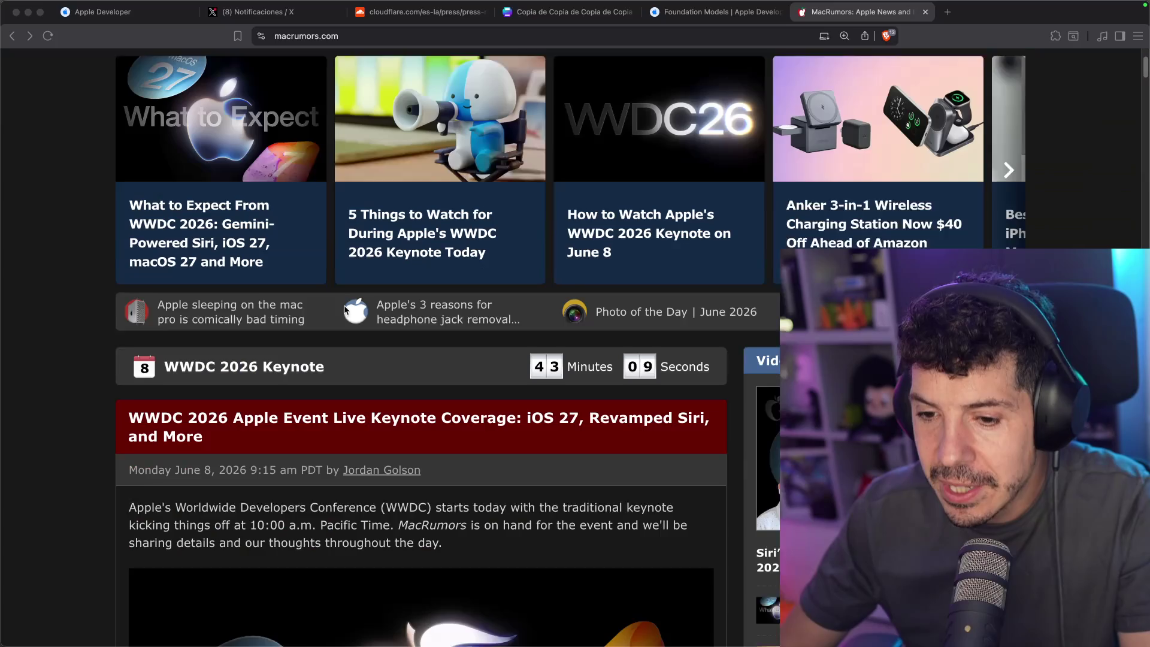
scroll(354, 295, up, 3)
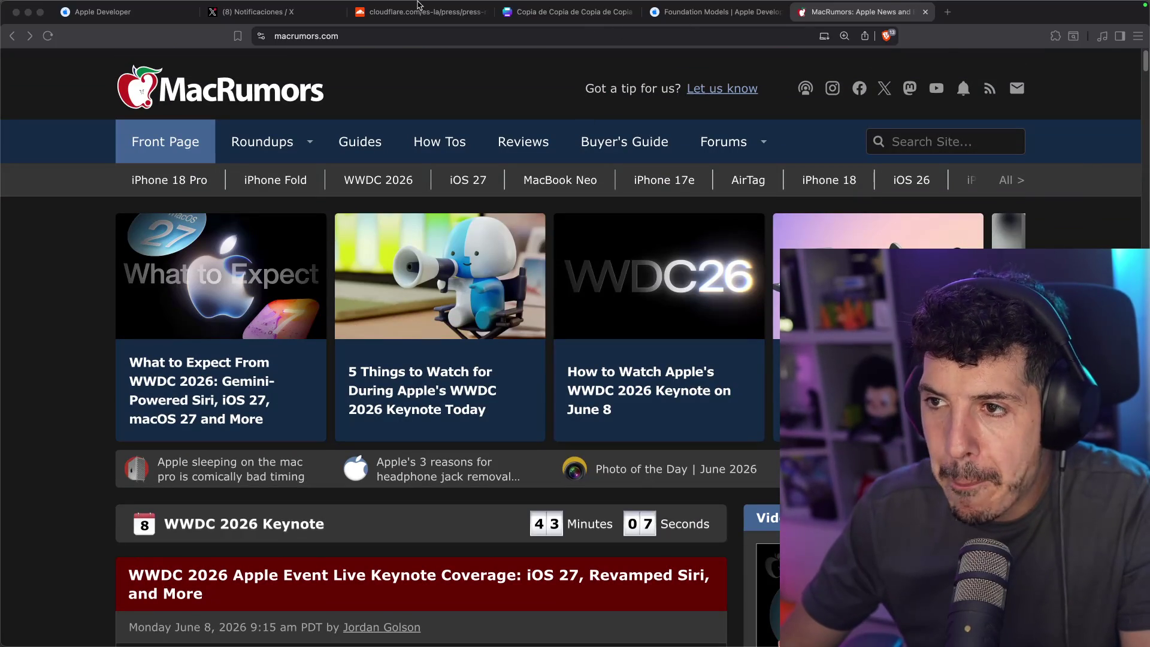
middle_click(442, 16)
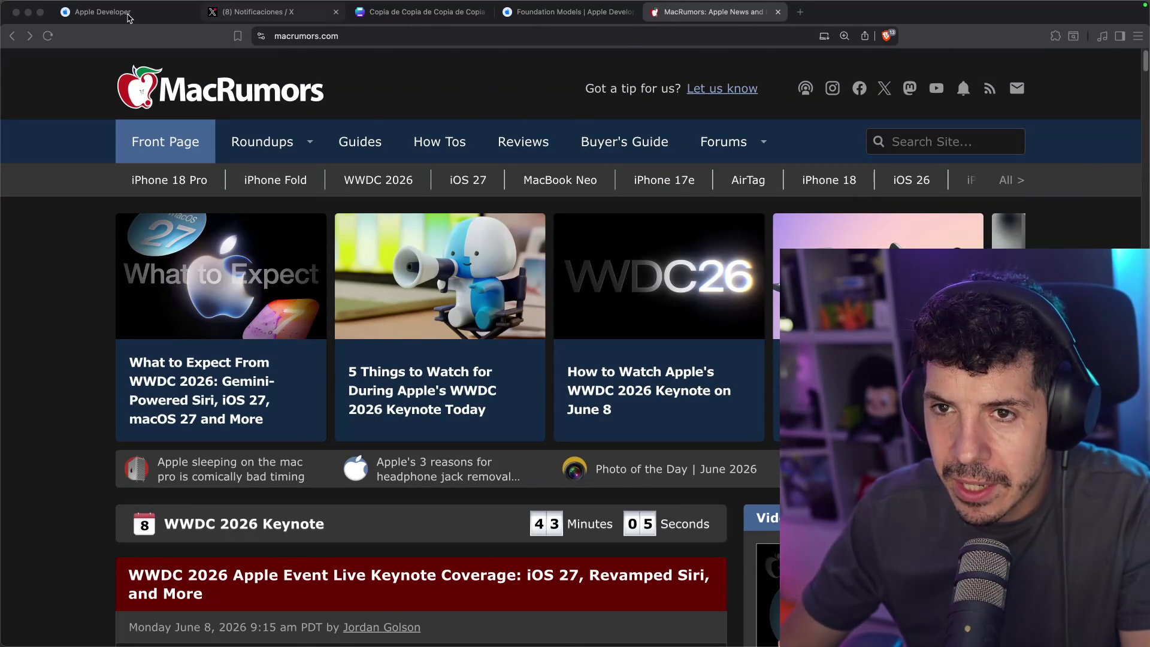
key(super+1)
Copy the Siri text into the top-middle cell as 'MacBook' / 'ULTRA' on two lines, centred
click(418, 12)
click(436, 270)
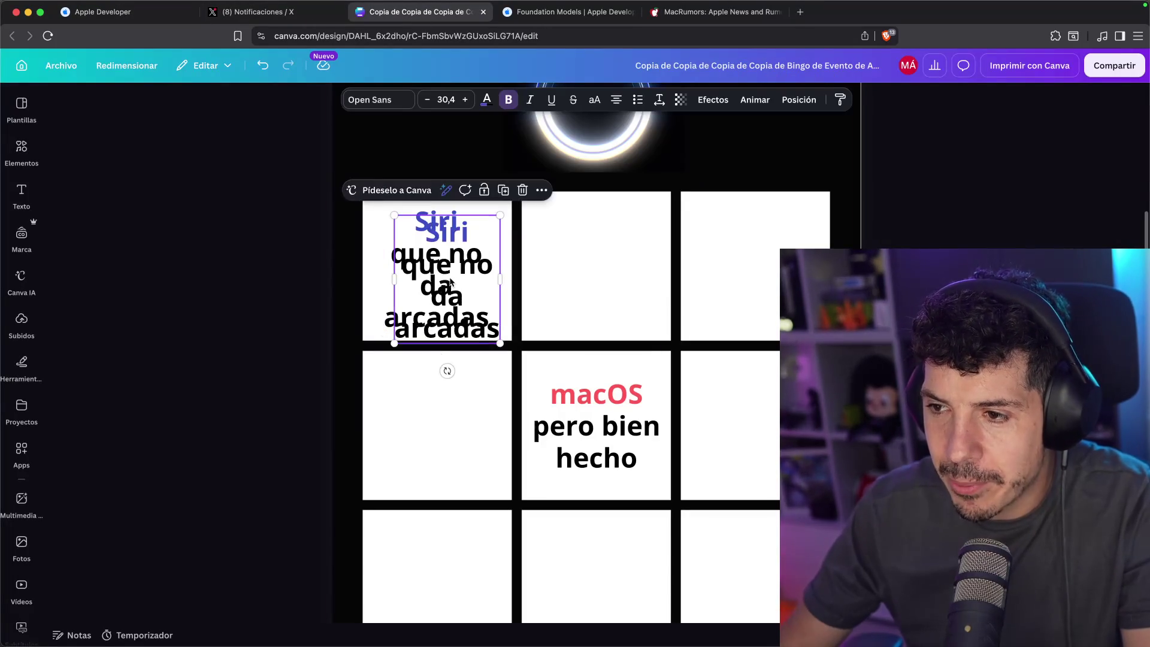
drag(437, 270, 604, 269)
double_click(605, 270)
text(MacBook)
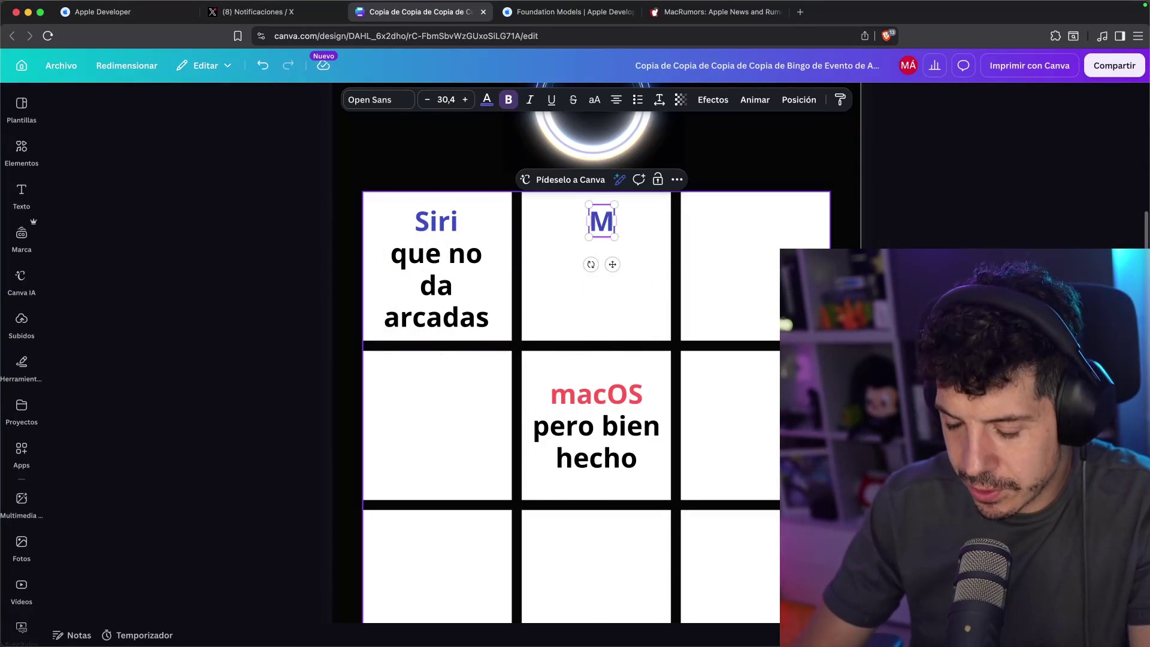
key(Return)
text(ULTRA)
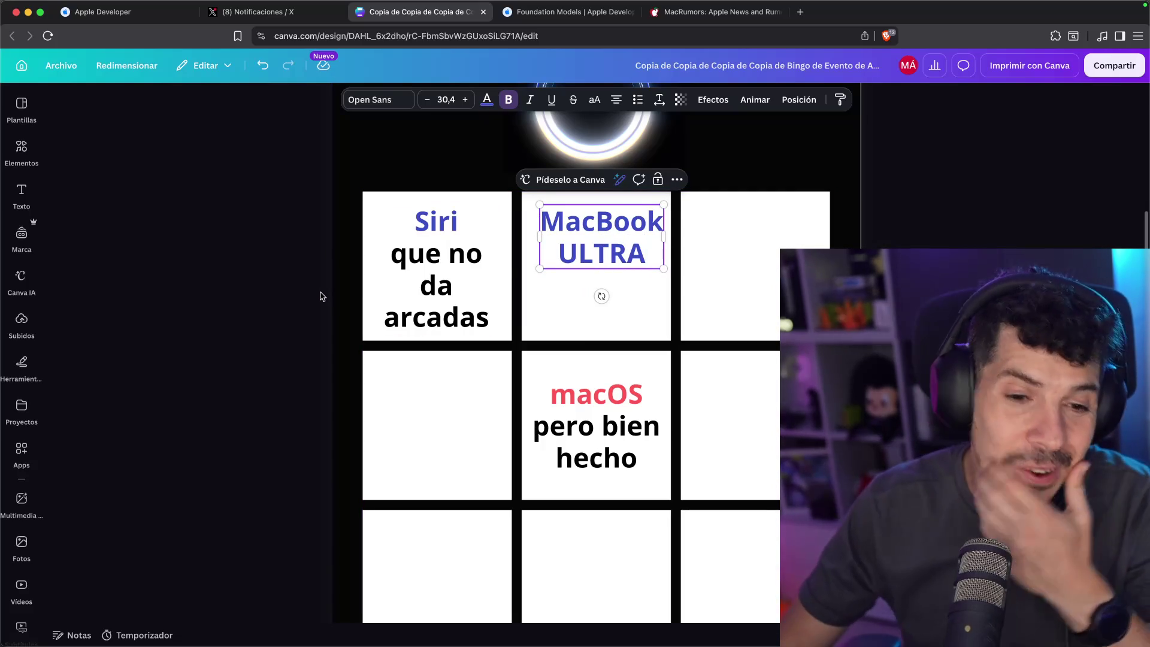
drag(577, 255, 573, 284)
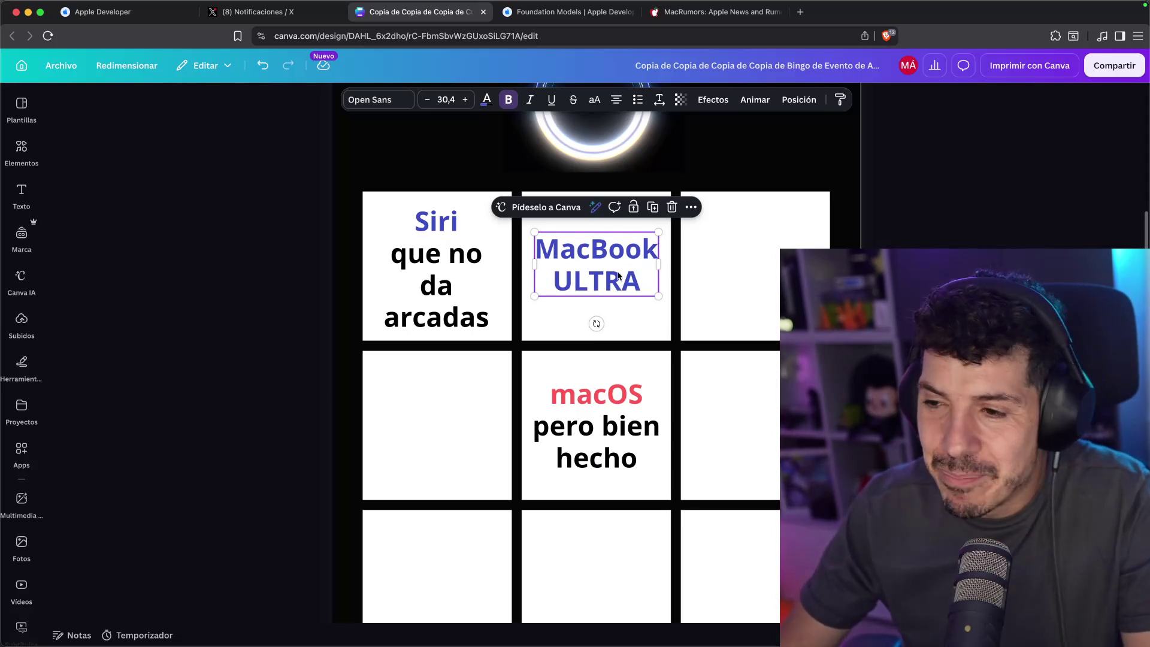
Colour the word MacBook with the preset yellow
scroll(595, 276, up, 3)
double_click(619, 283)
double_click(597, 238)
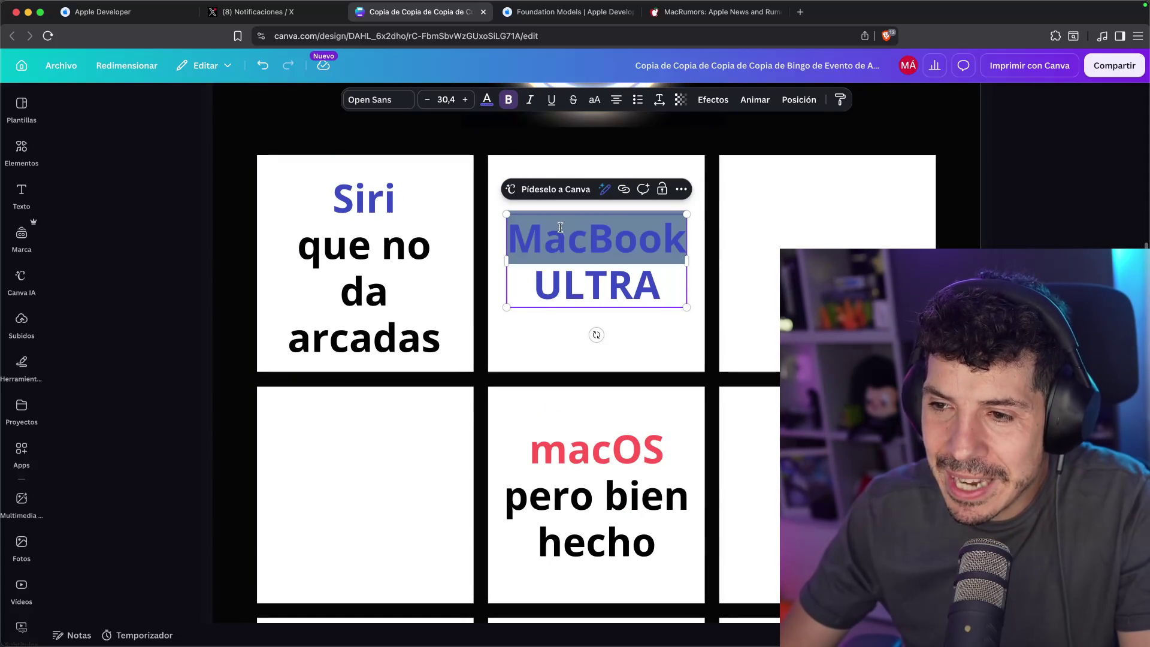
click(486, 100)
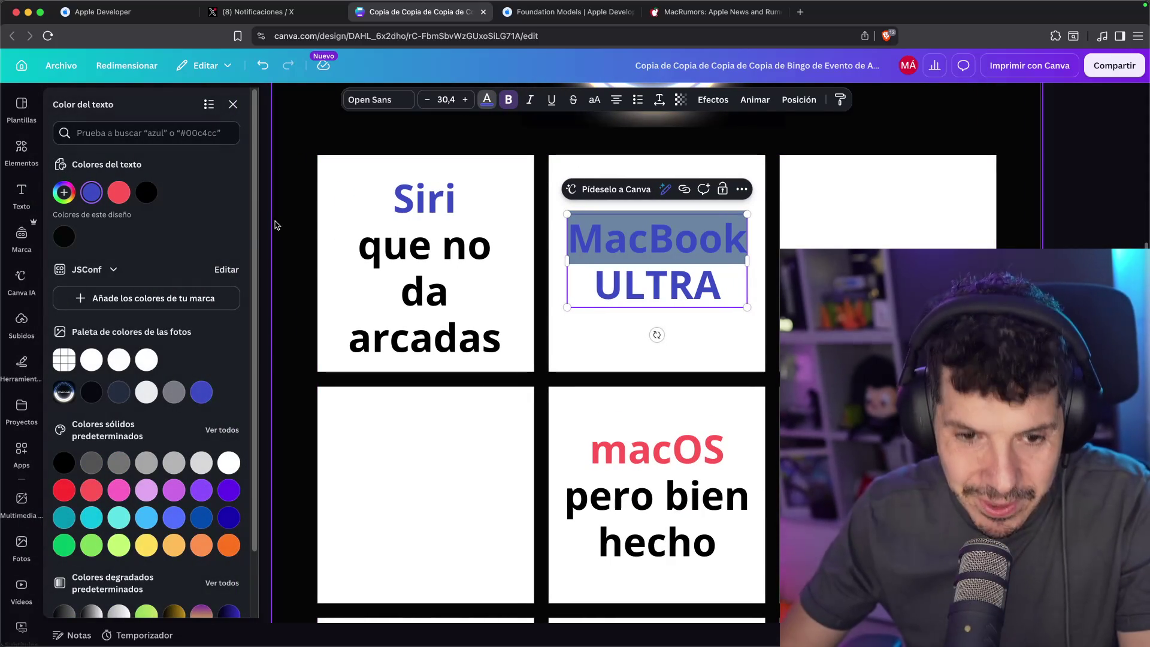
click(63, 192)
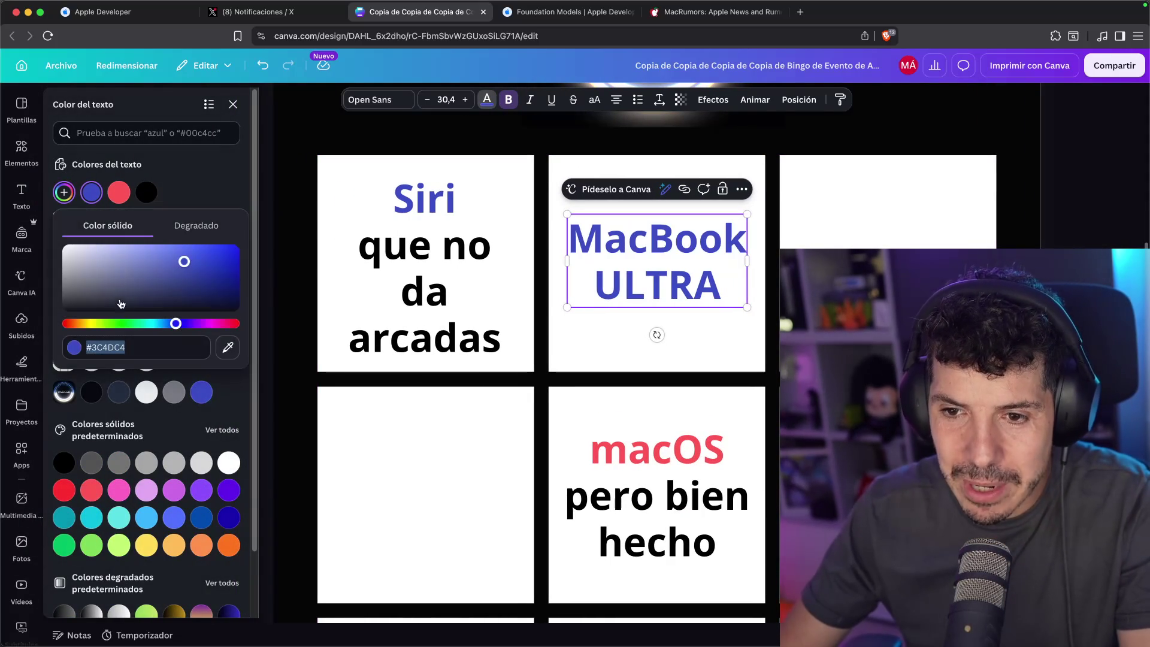
click(98, 323)
click(144, 279)
click(237, 247)
key(super+z)
key(super+shift+z)
click(147, 546)
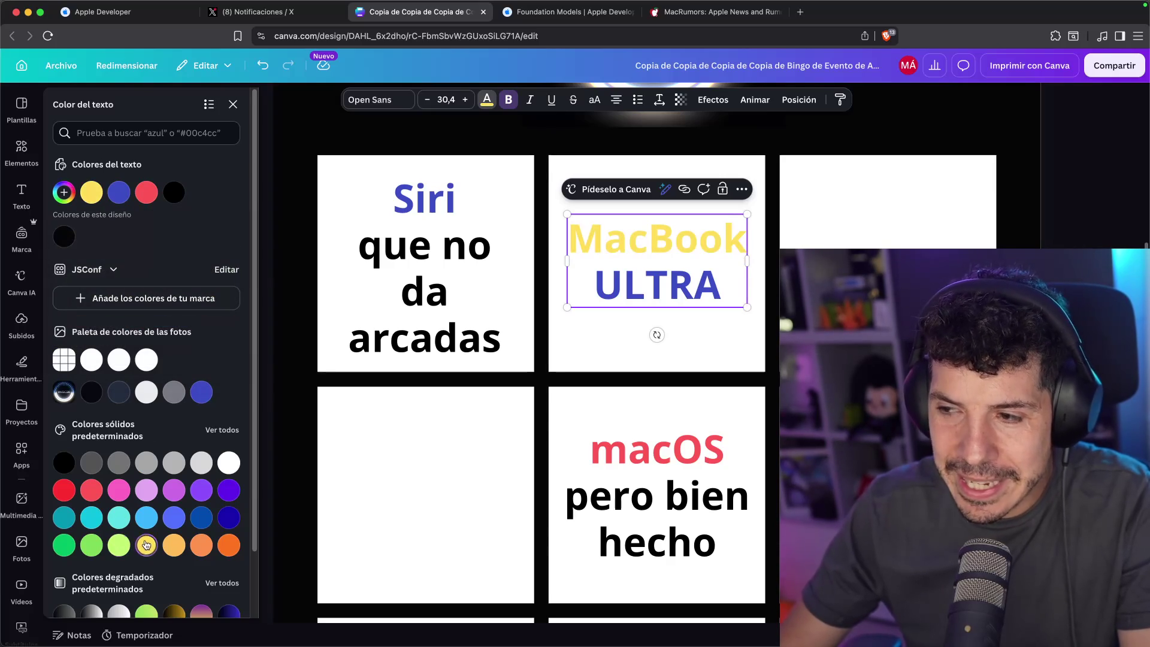
Make the word ULTRA black and deselect the text
double_click(657, 285)
click(174, 192)
key(Escape)
key(Escape)
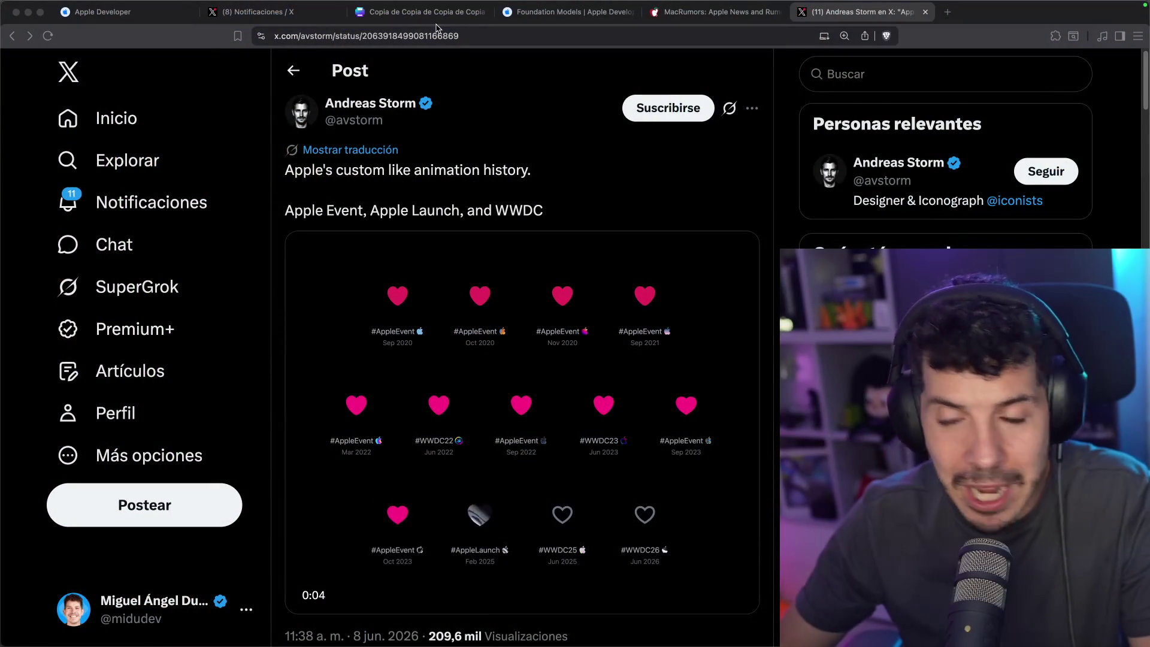
Scroll through the like-animation post's video, then switch to the Inicio home feed
scroll(525, 201, down, 5)
scroll(527, 201, up, 5)
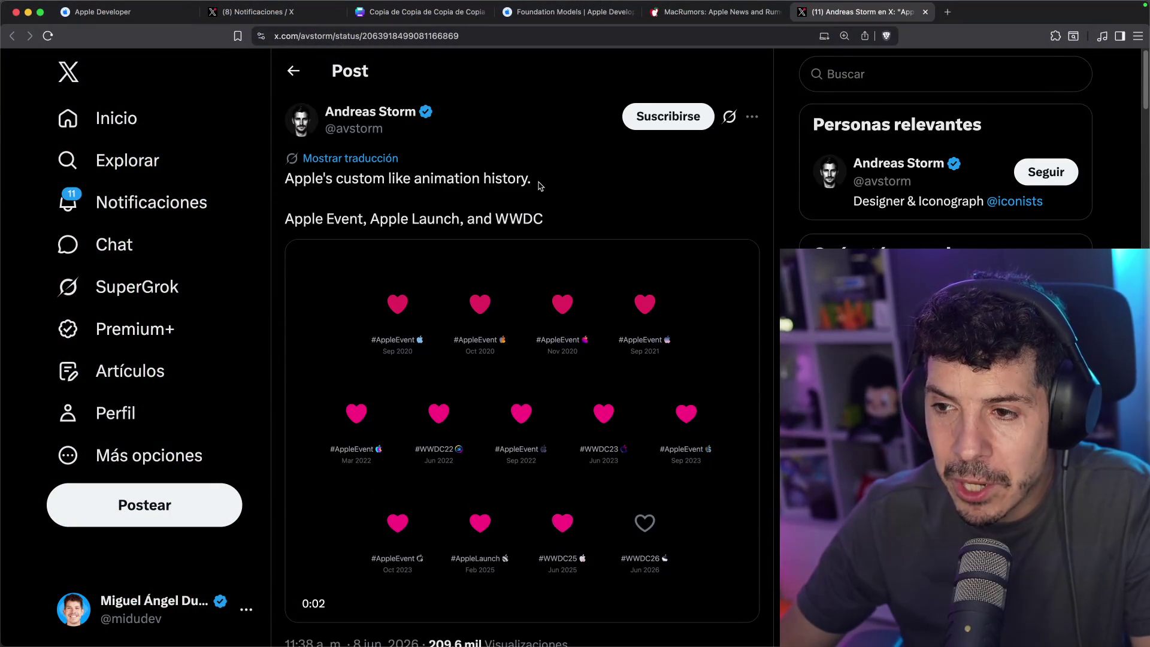
scroll(557, 155, down, 5)
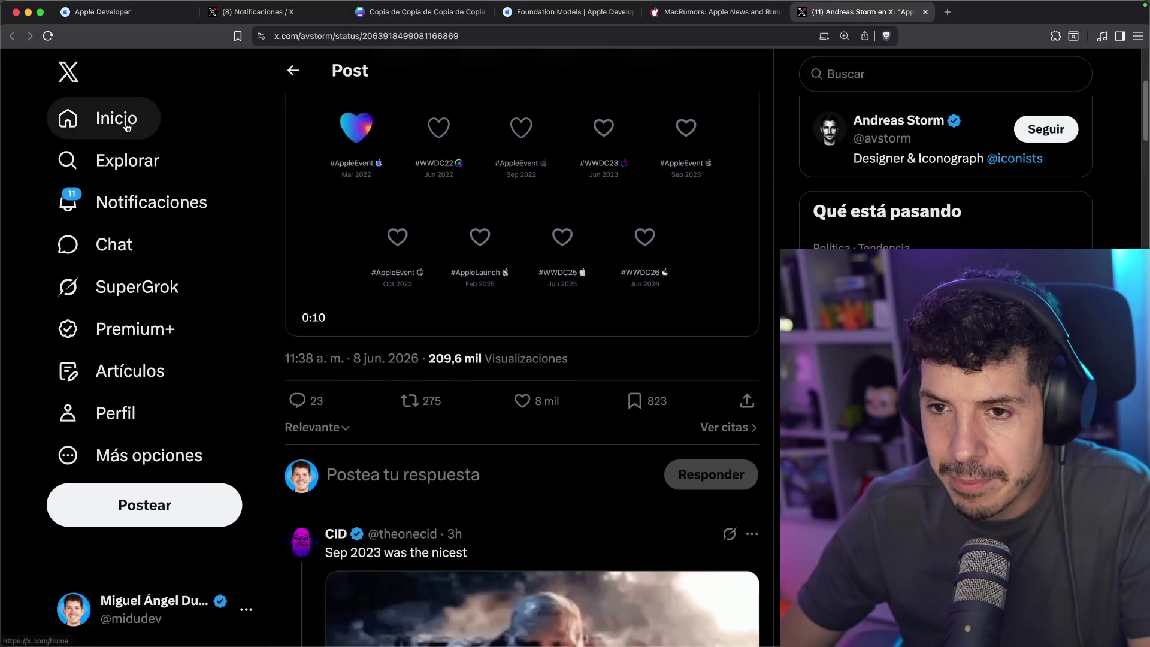
click(120, 118)
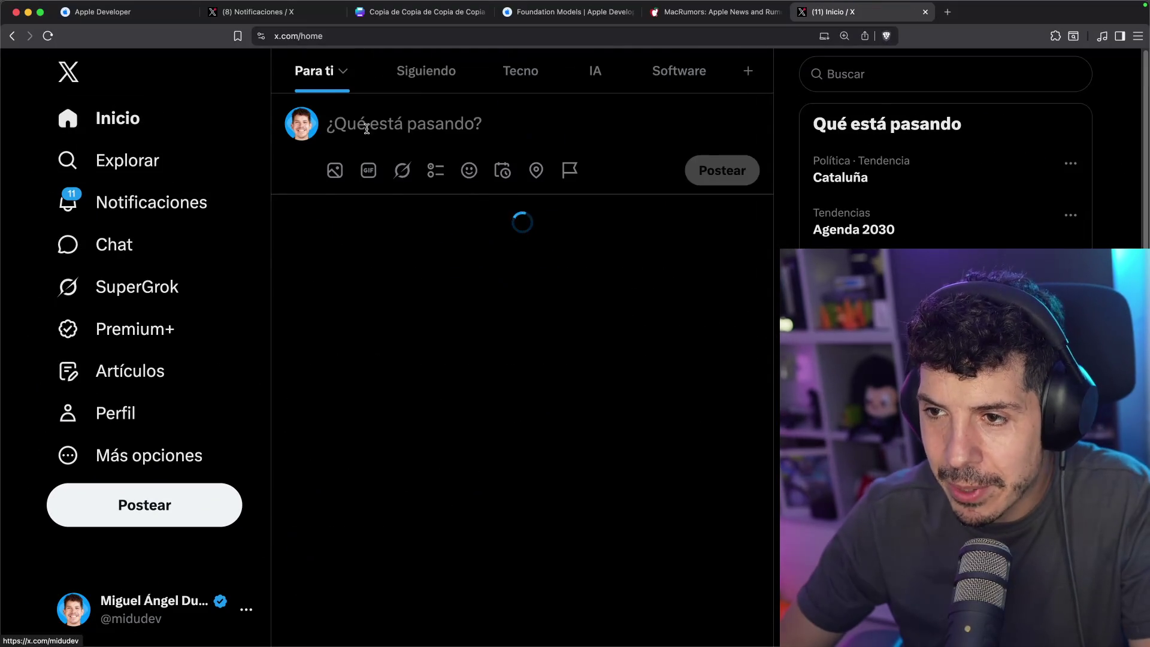
Draft 'Dale like a este post y mira el icono de me gusta' with a red heart emoji
click(379, 121)
text(Dale like a)
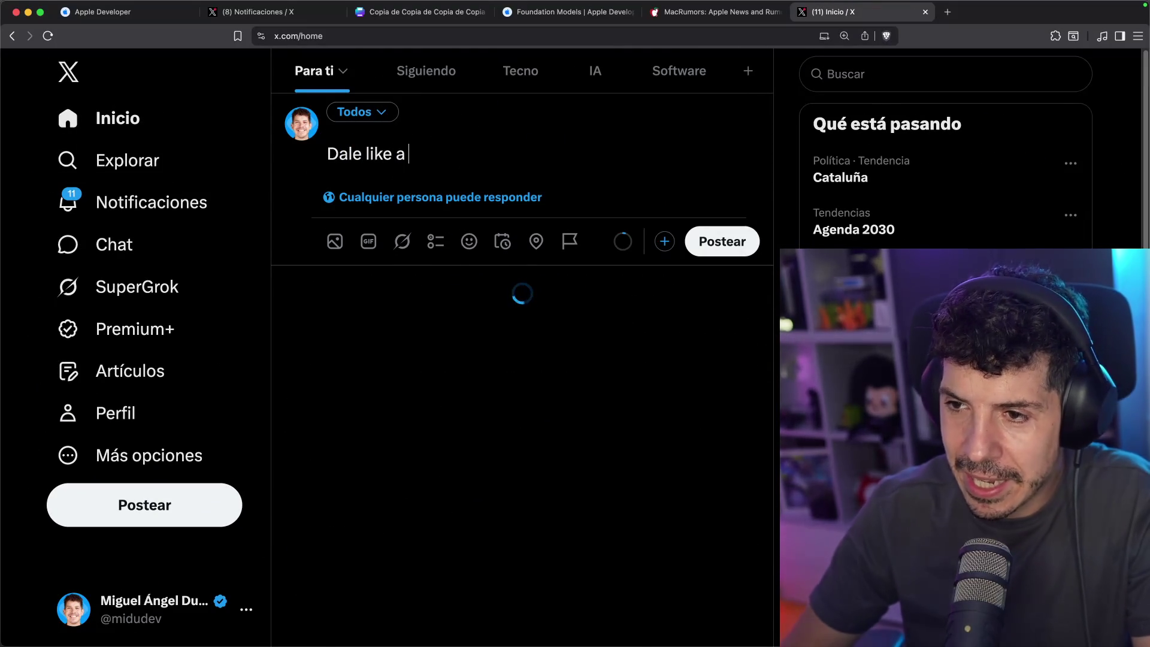
text(@)
text(#WWDC)
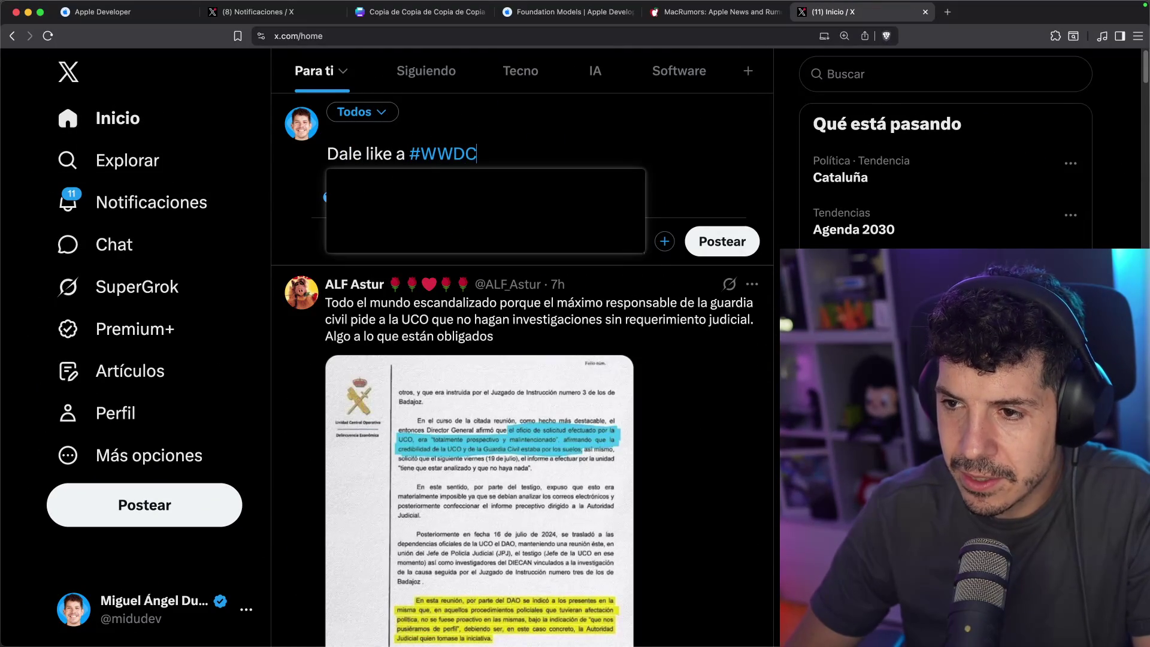
text(26 y mira el icono de me gusta)
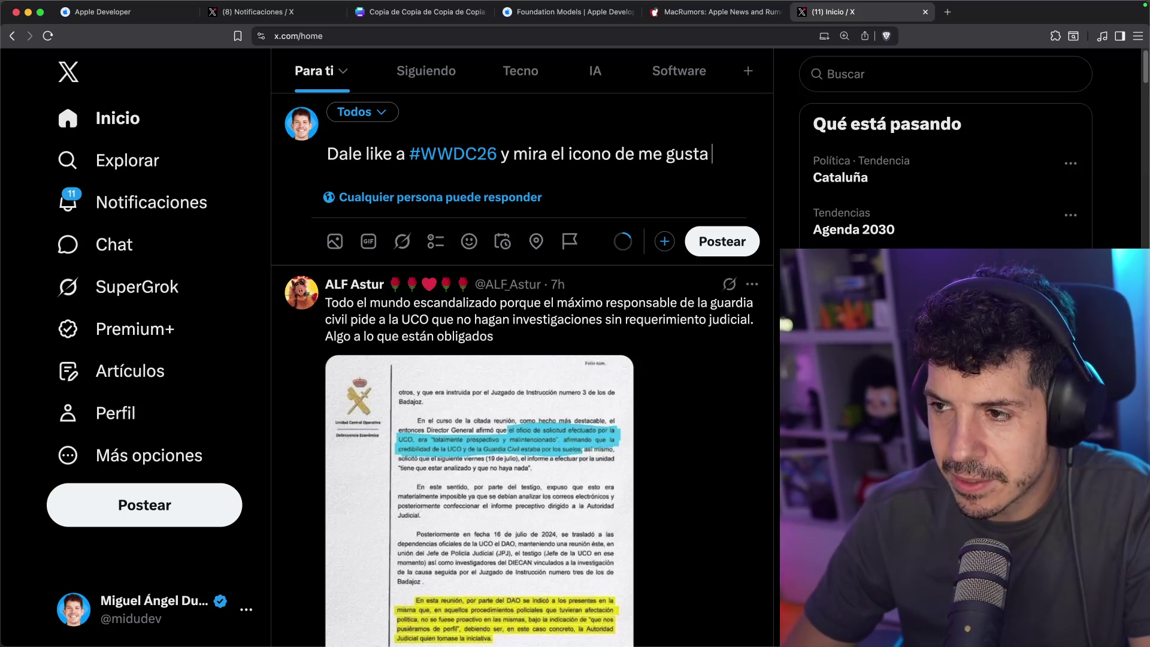
key(ctrl+super+space)
key(Right)
key(Right)
key(Right)
key(Return)
key(super+a)
click(406, 154)
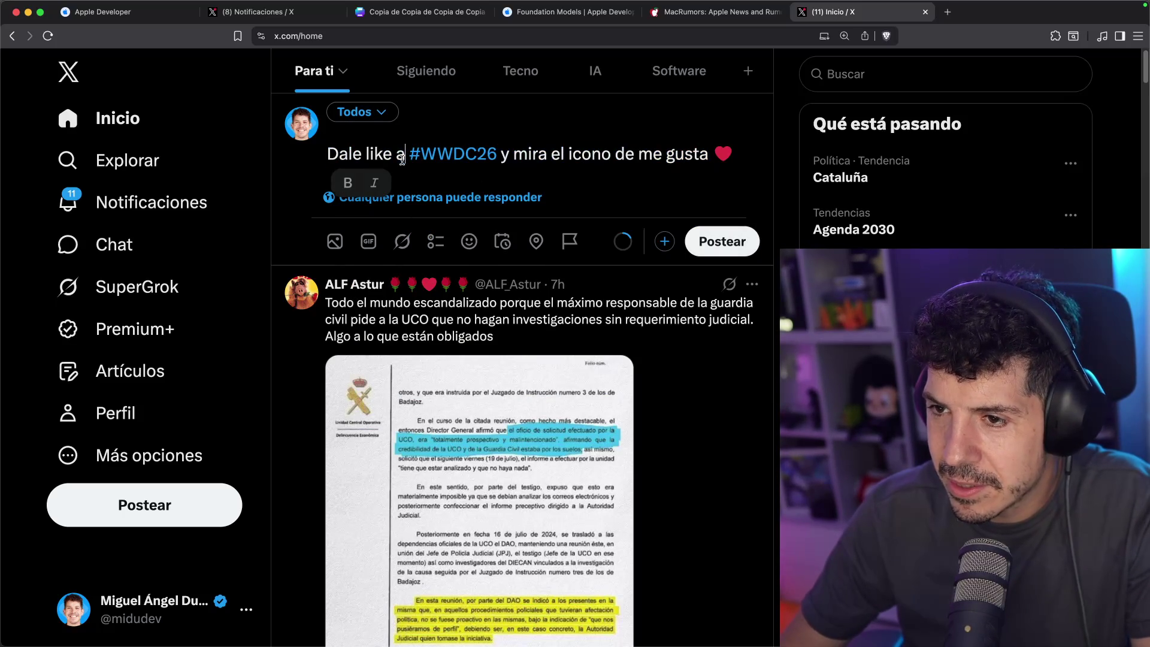
text(este post)
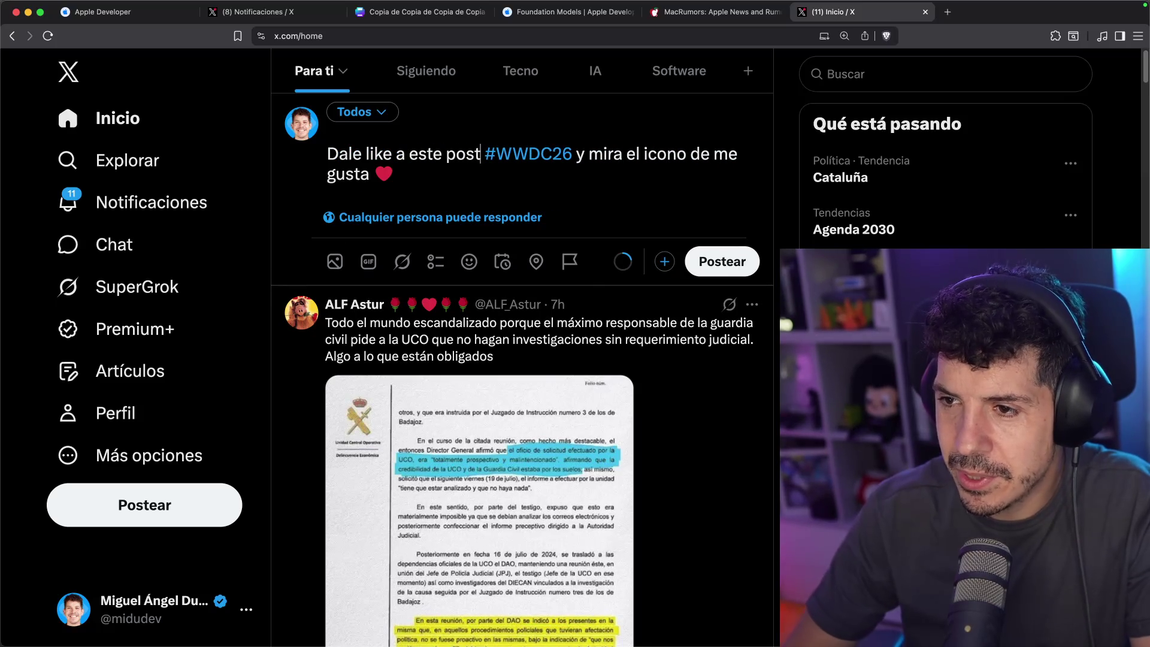
Move the #WWDC26 hashtag to the end after the heart and publish the post
key(shift+Right)
key(shift+Right)
key(shift+Right)
key(BackSpace)
key(Delete)
key(super+Right)
text(#WWDC26)
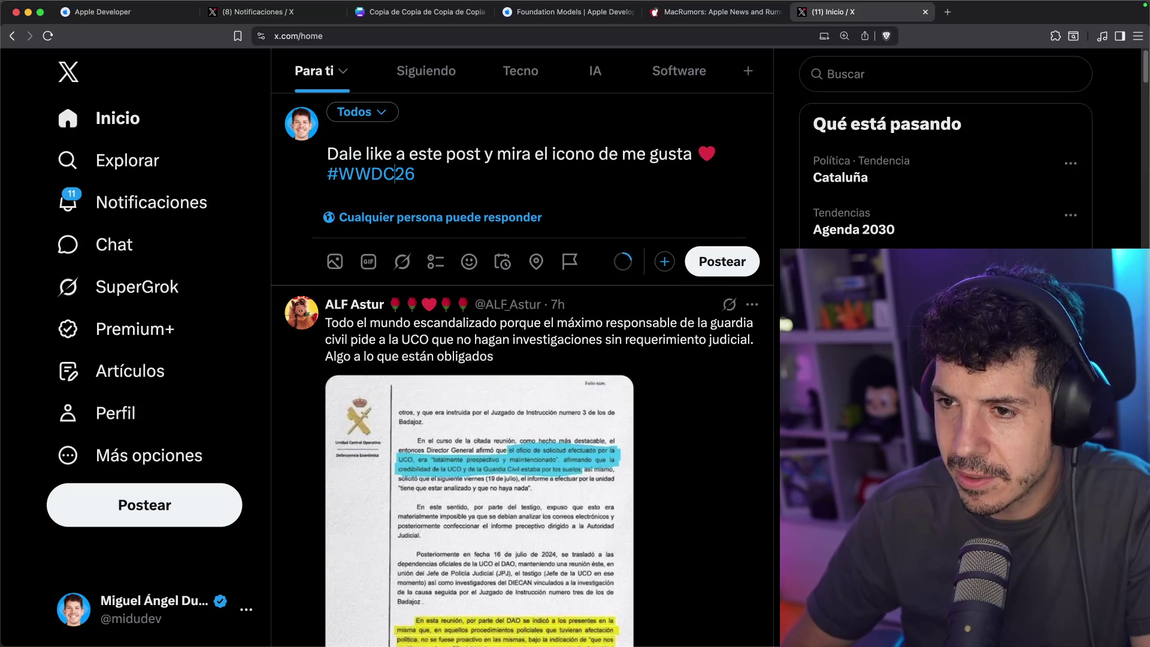
key(super+a)
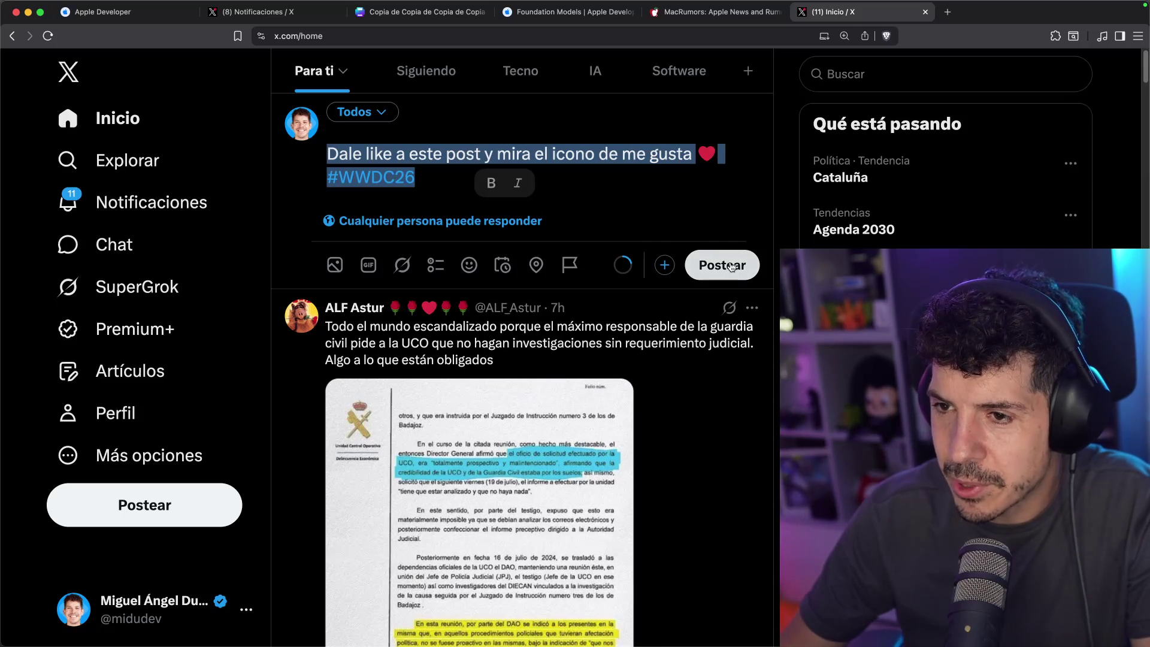
click(731, 266)
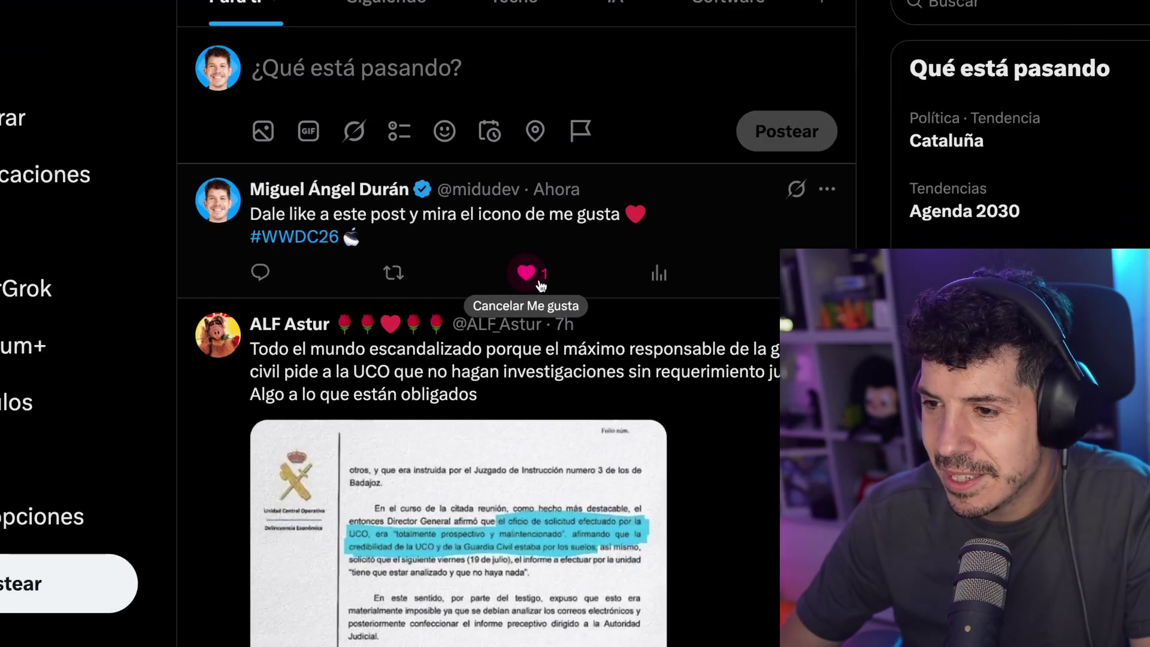
Unlike and re-like the new #WWDC26 post, then return to the like-animation history post
click(523, 299)
click(527, 306)
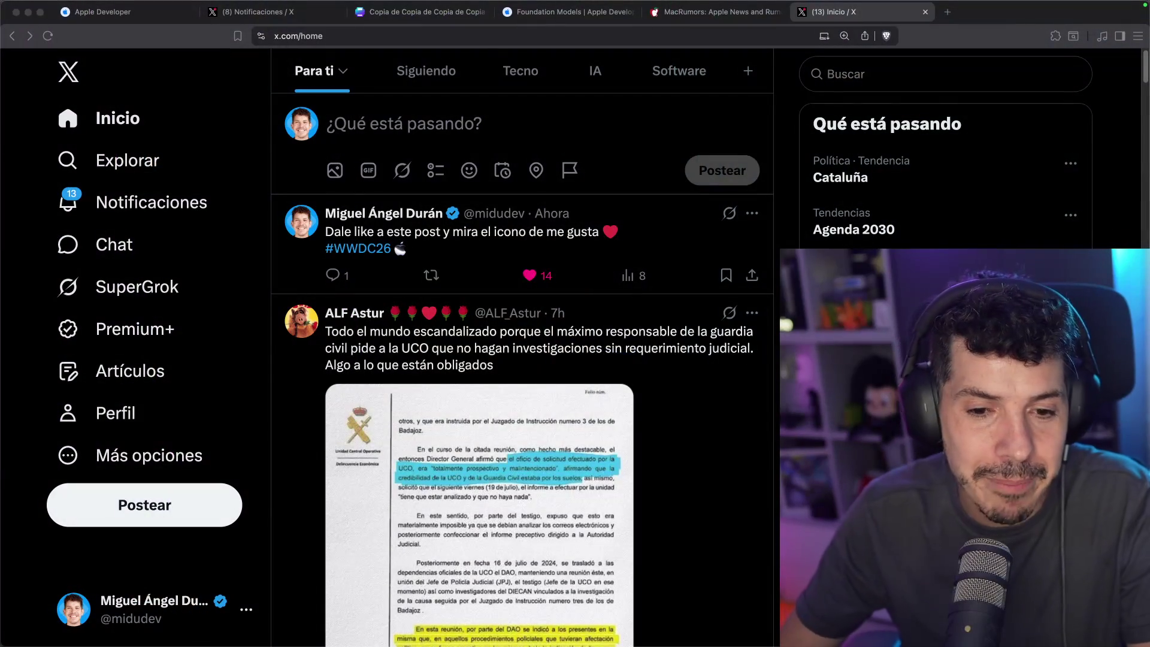
click(583, 252)
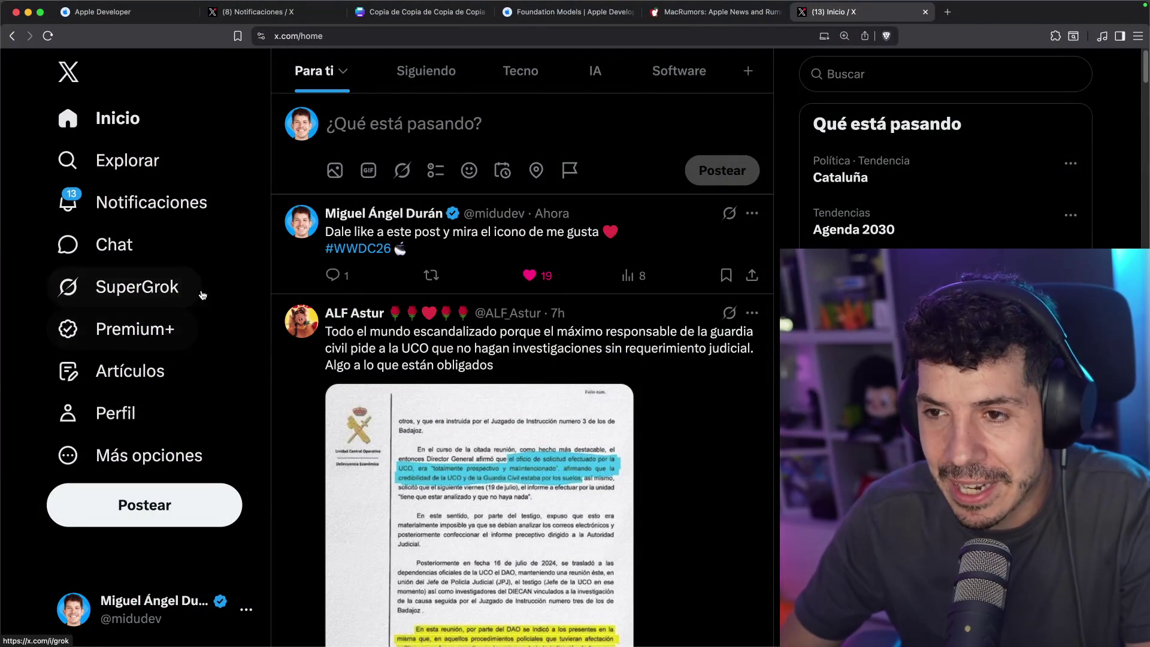
click(12, 36)
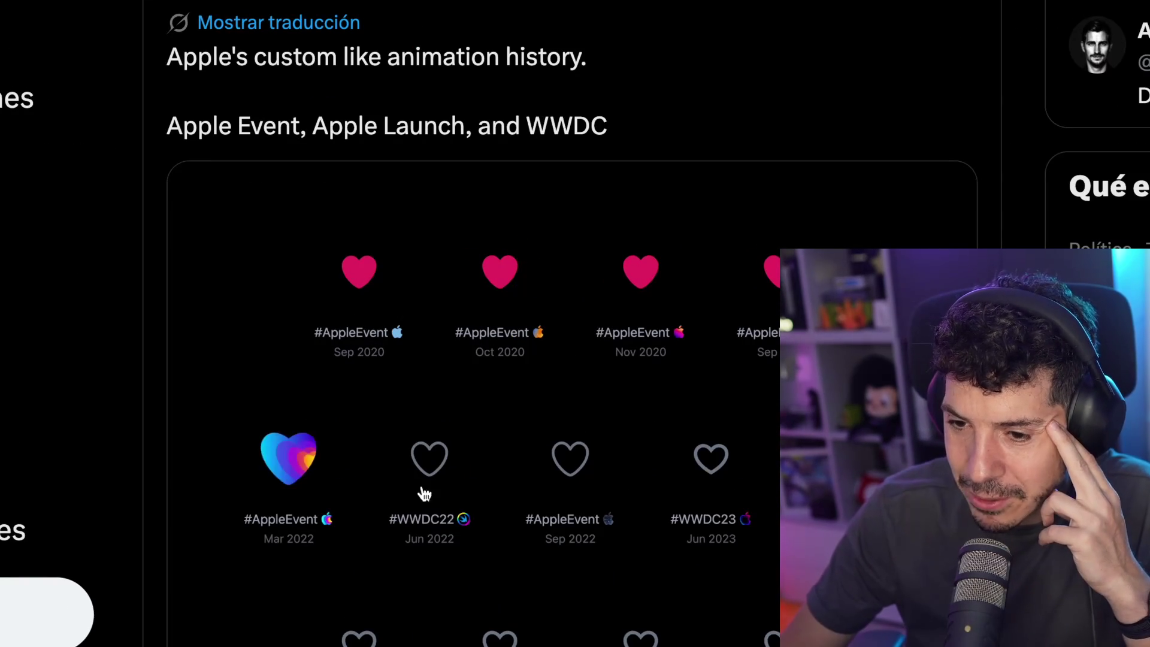
Scroll through the like-animation history post's heart video
scroll(379, 432, down, 2)
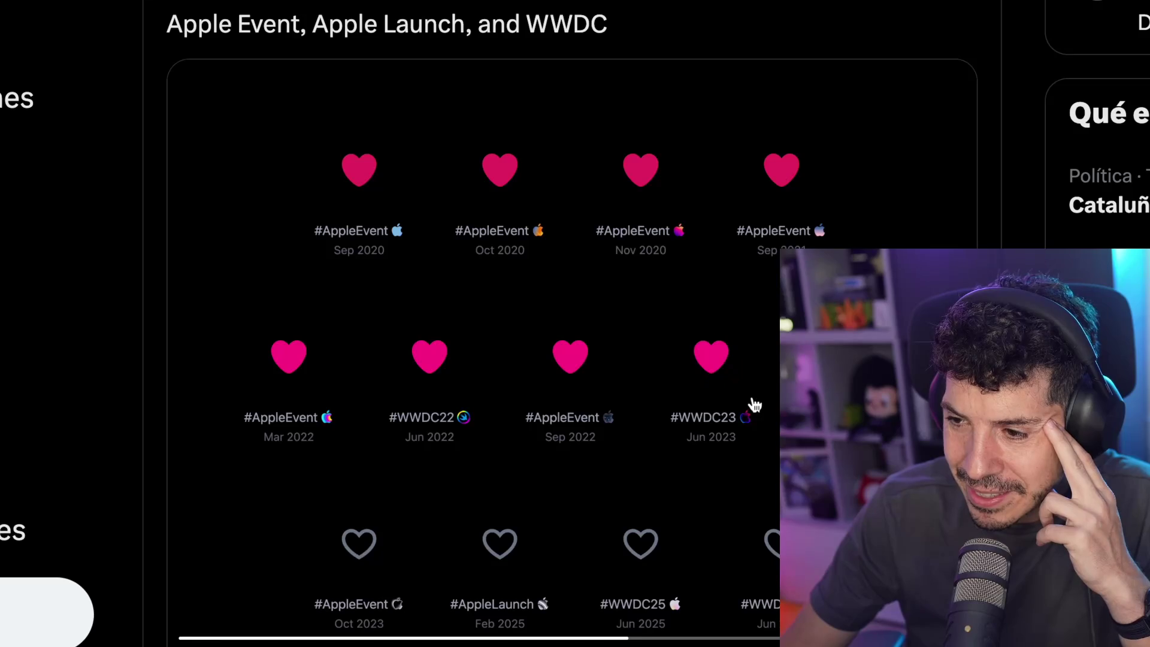
scroll(572, 329, down, 4)
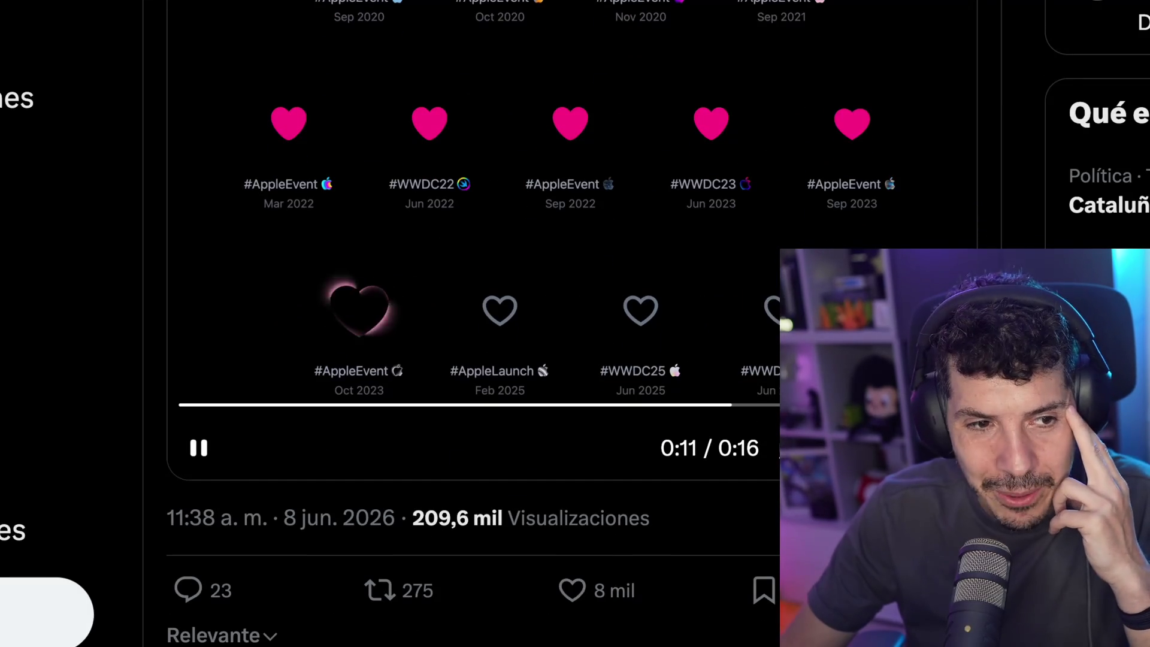
scroll(573, 330, down, 4)
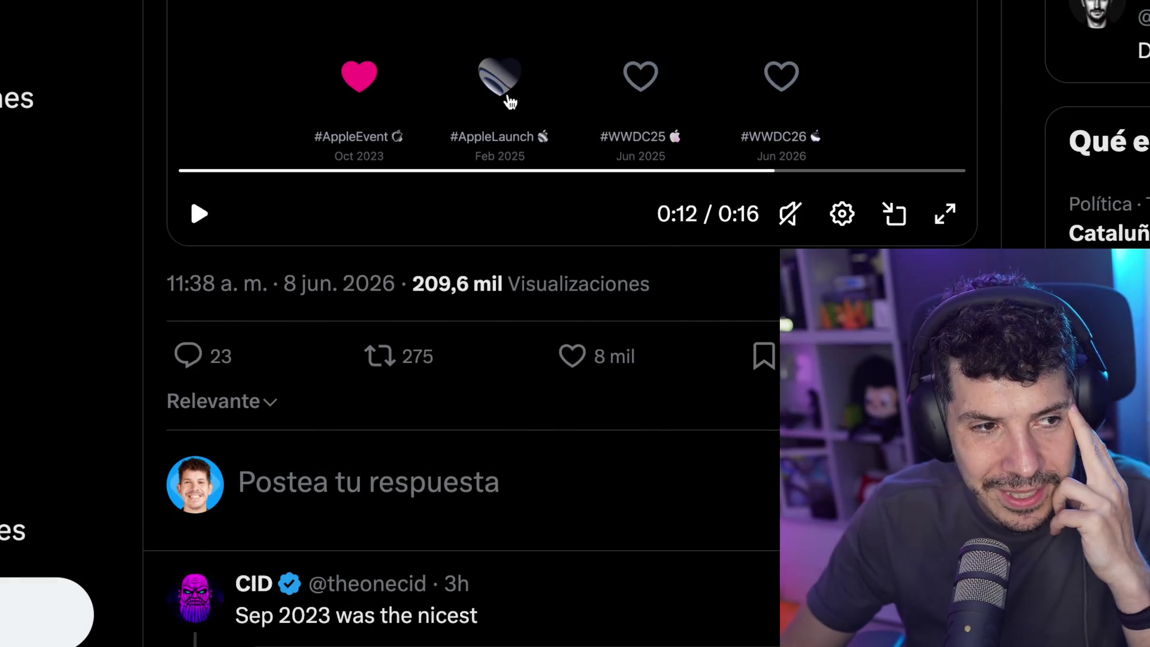
scroll(607, 115, up, 3)
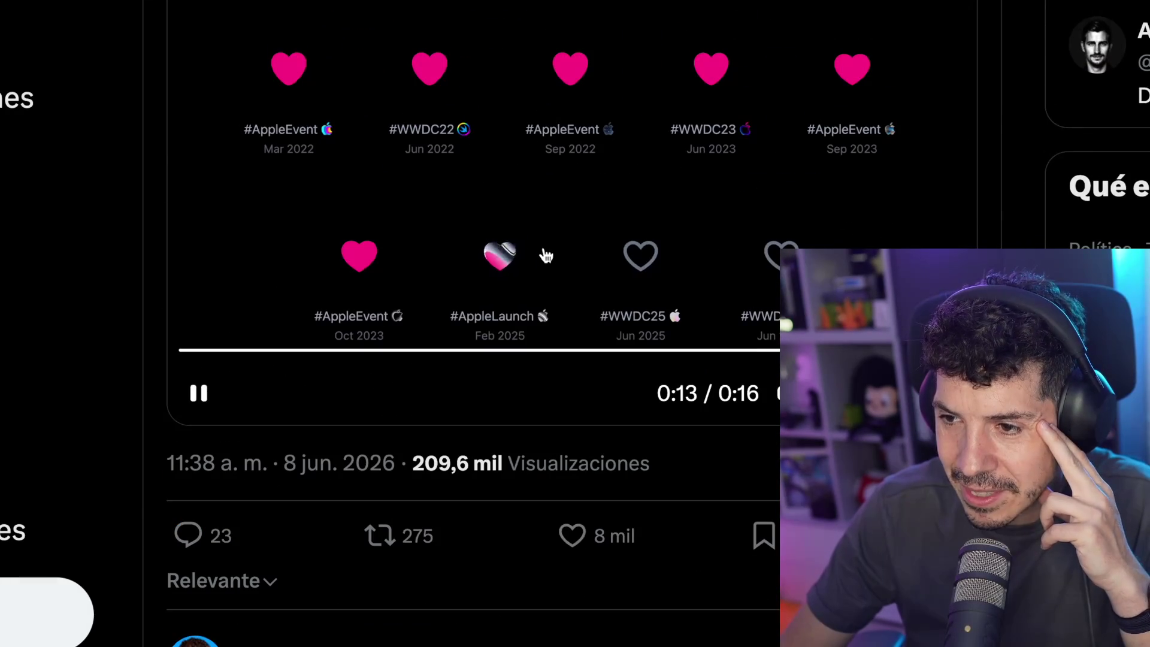
scroll(689, 264, down, 1)
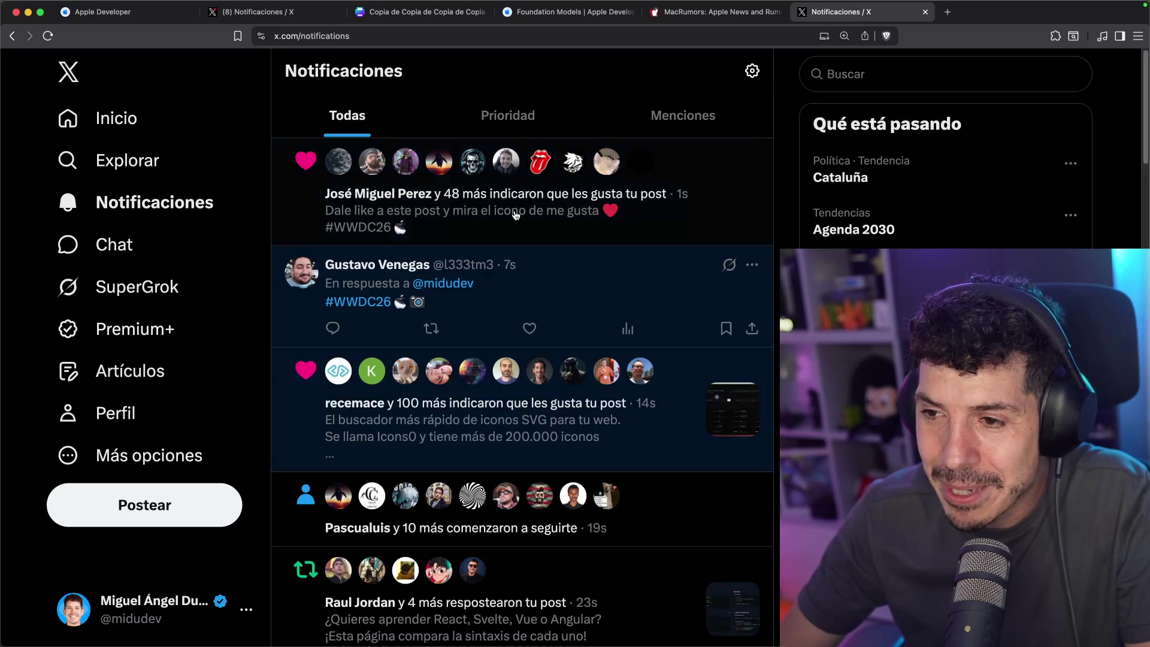
Open the #WWDC26 reply's thread from notifications and like the reply
click(514, 213)
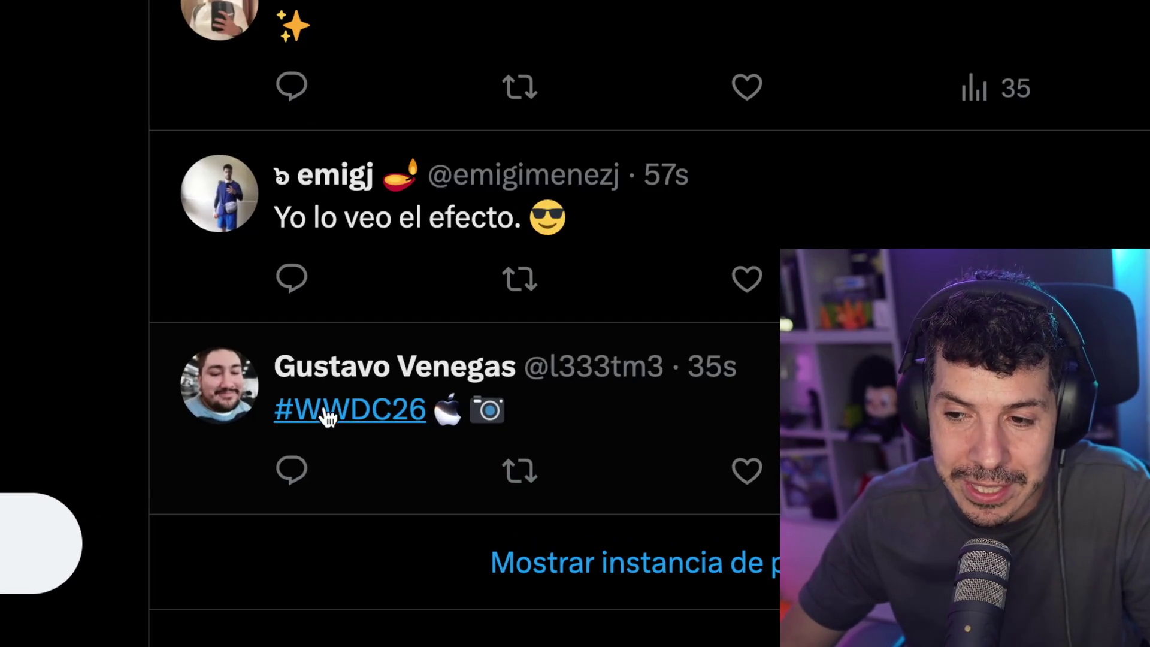
click(752, 480)
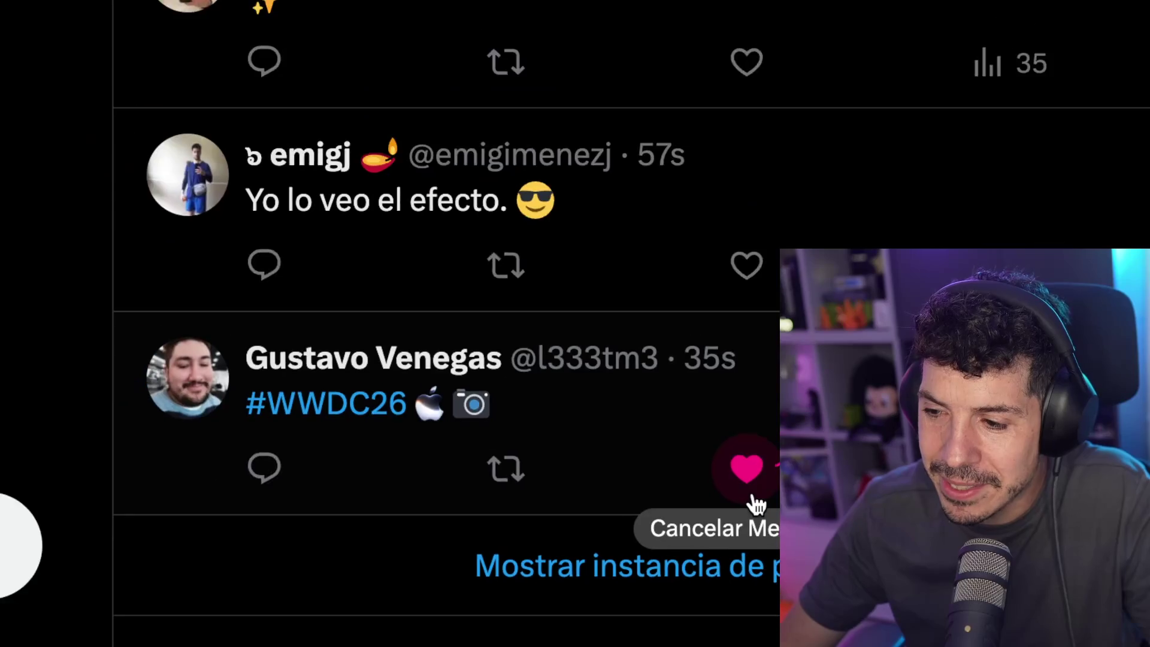
scroll(753, 498, up, 3)
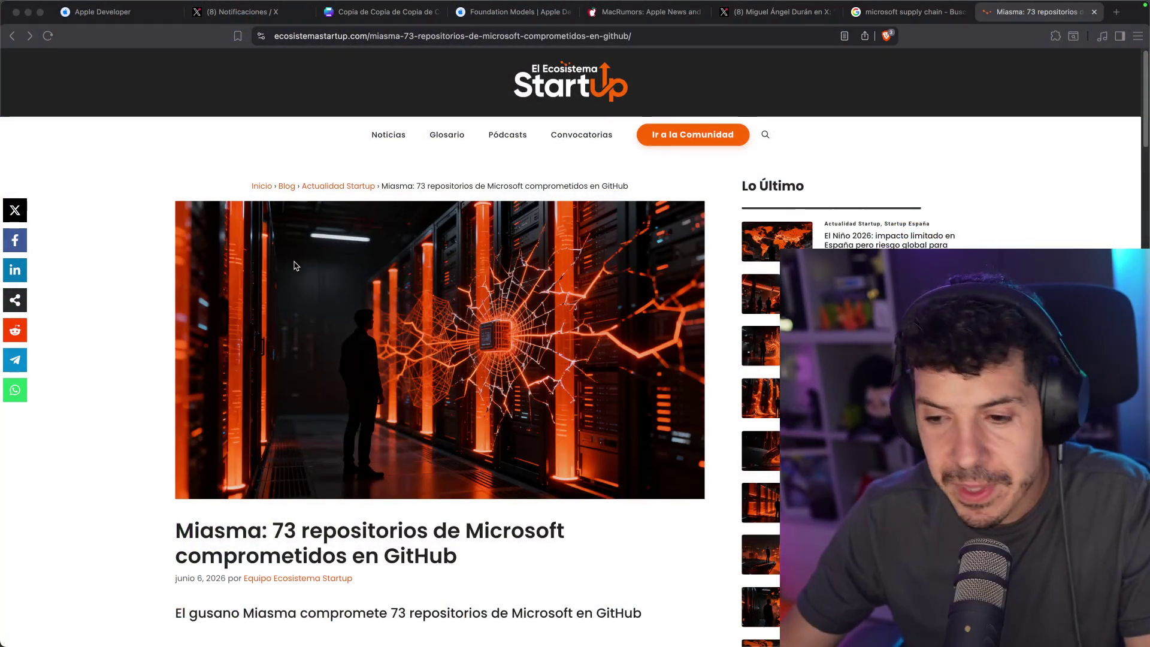
Scroll down the Miasma article to its title
scroll(296, 262, down, 5)
scroll(295, 261, down, 5)
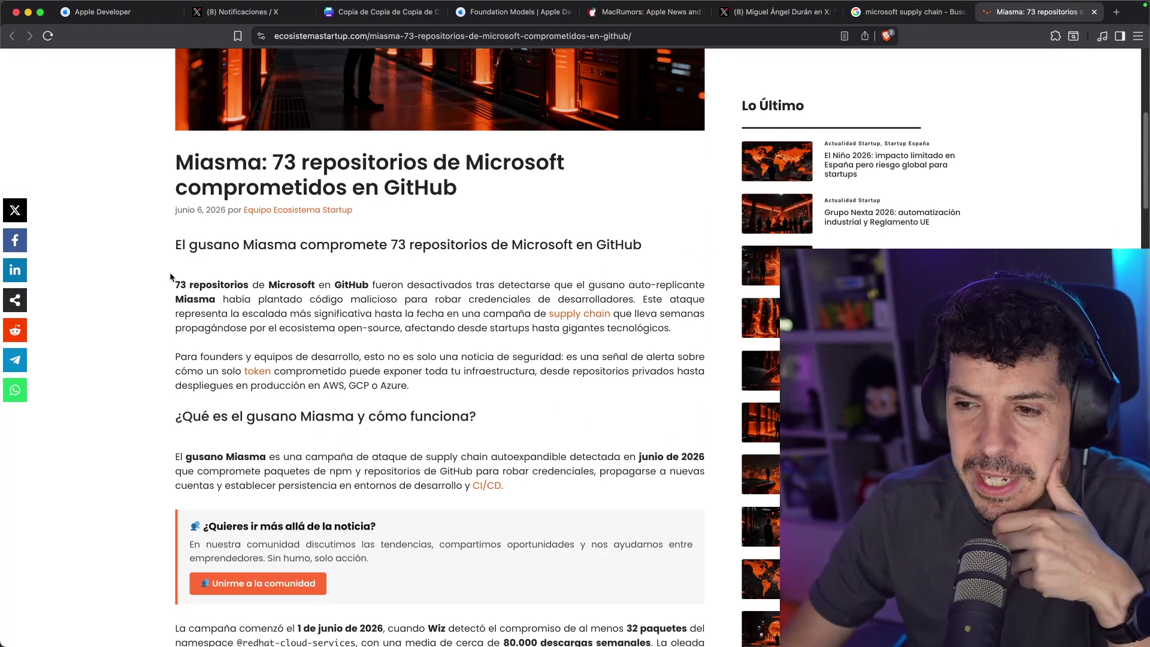
Zoom the Miasma article to 125% and read its opening and the compromised npm package figures
mouse_move(430, 286)
mouse_down()
mouse_move(629, 285)
mouse_move(278, 299)
mouse_move(290, 295)
mouse_up()
click(261, 297)
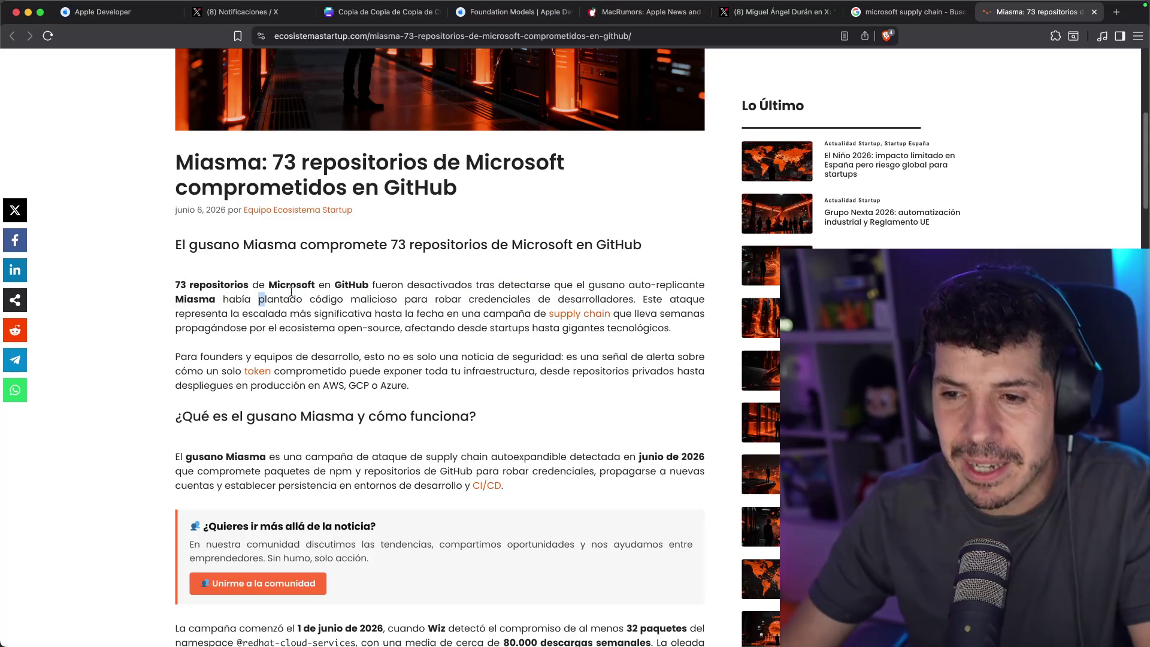
key(super+plus)
key(super+plus)
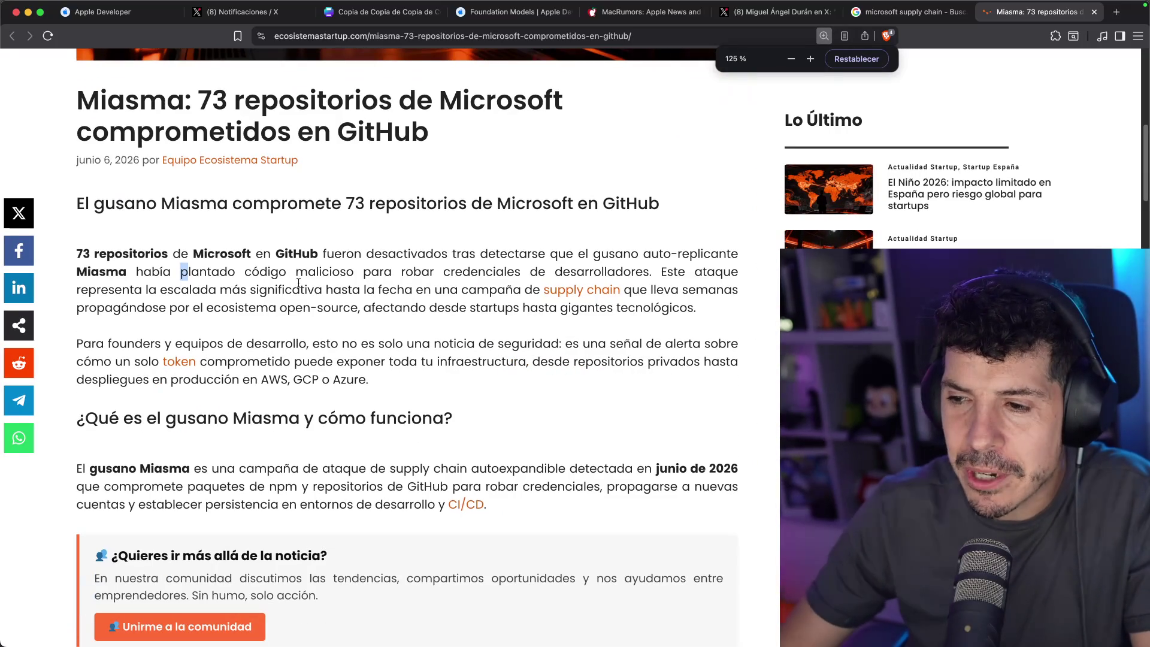
scroll(356, 275, down, 5)
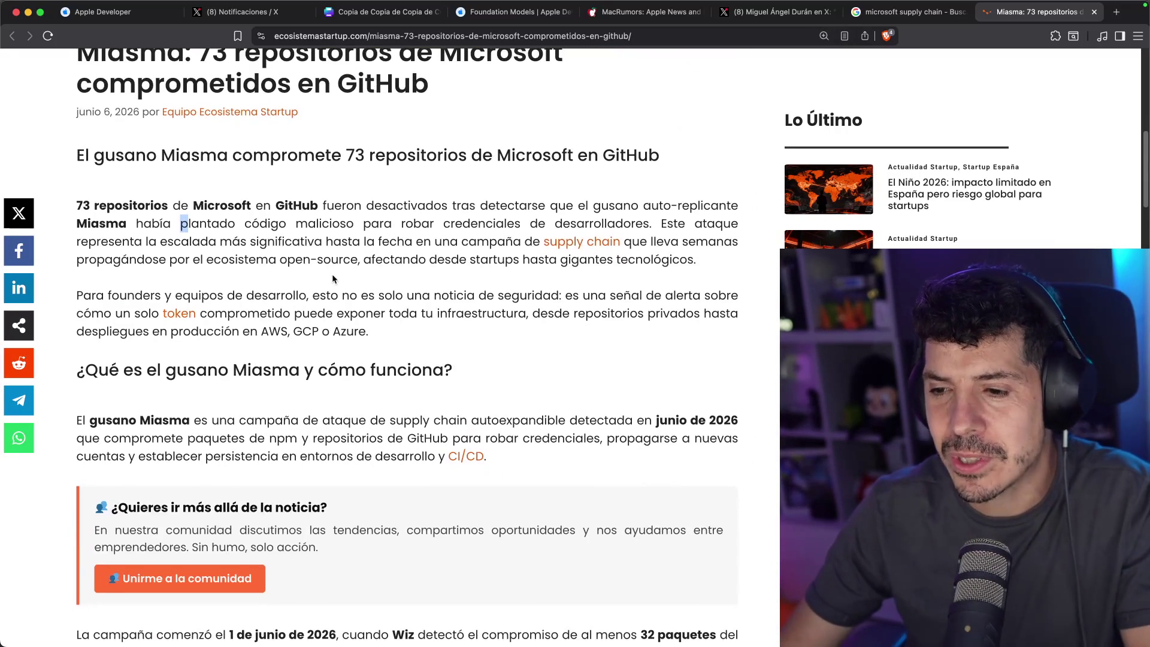
scroll(339, 256, down, 2)
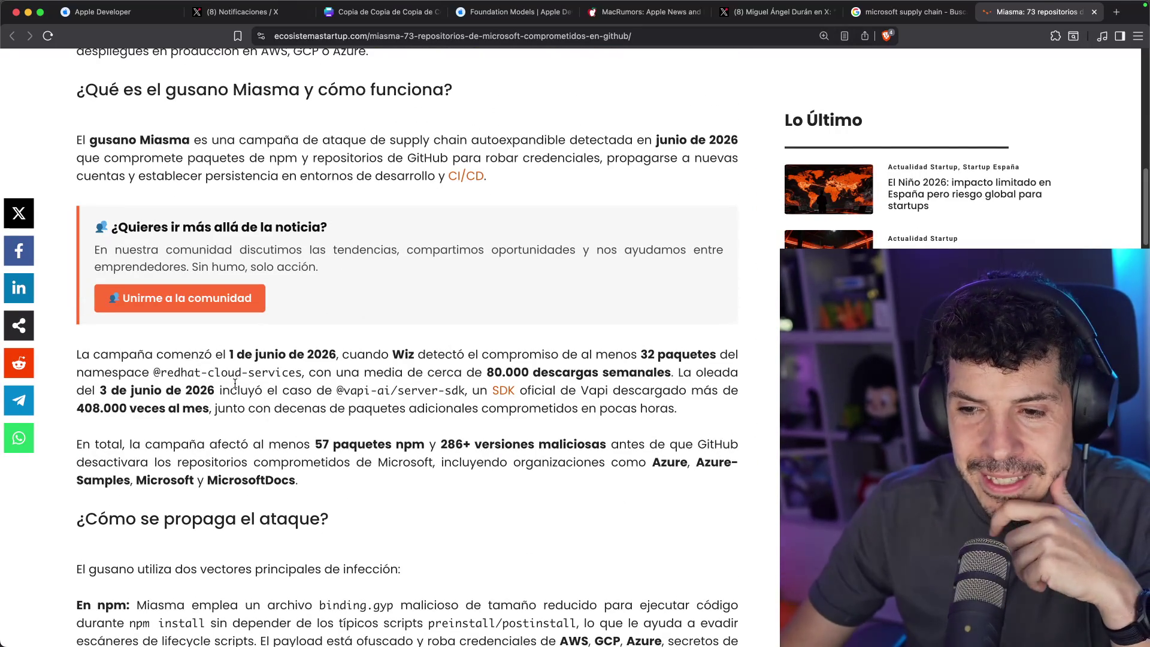
scroll(359, 384, down, 2)
drag(295, 353, 345, 357)
click(345, 357)
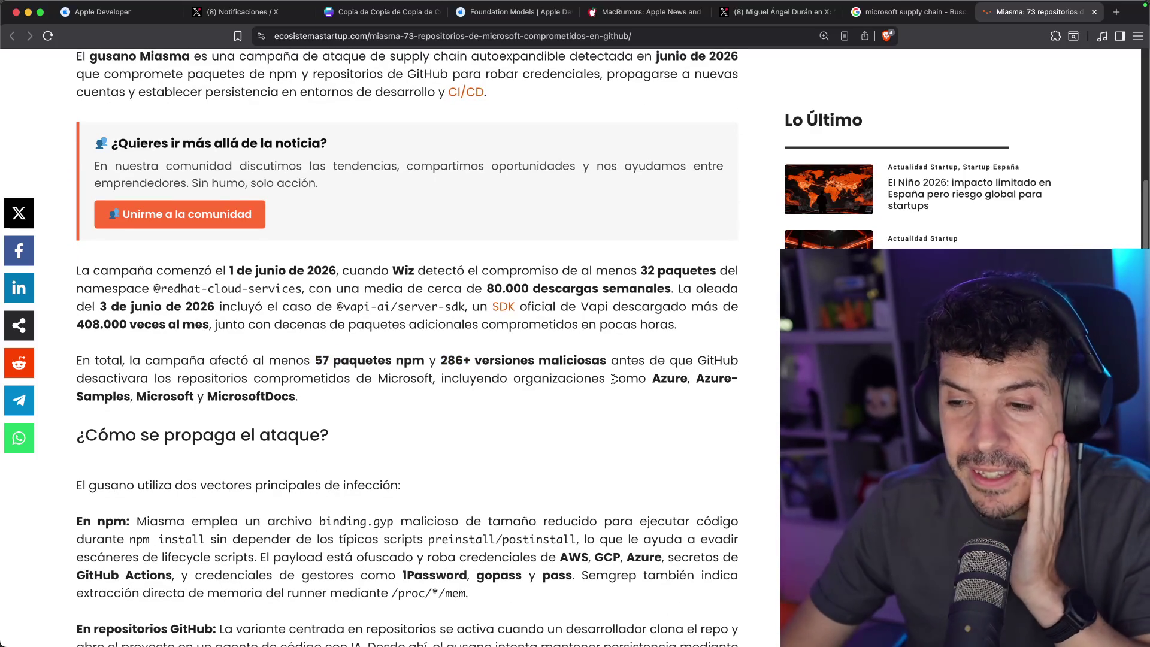
Read on through the compromised repositories and affected organisations such as Azure
drag(621, 379, 675, 380)
drag(206, 379, 290, 378)
scroll(331, 320, down, 5)
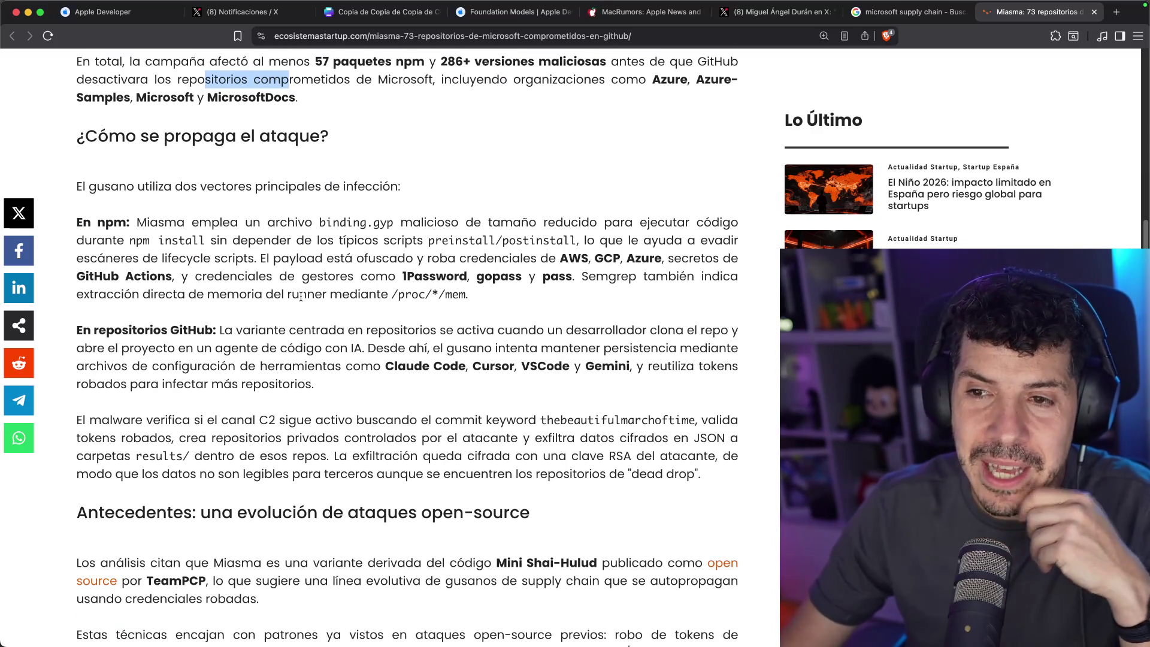
mouse_move(115, 231)
mouse_down()
mouse_move(157, 227)
mouse_move(176, 257)
mouse_up()
click(157, 228)
scroll(159, 228, down, 2)
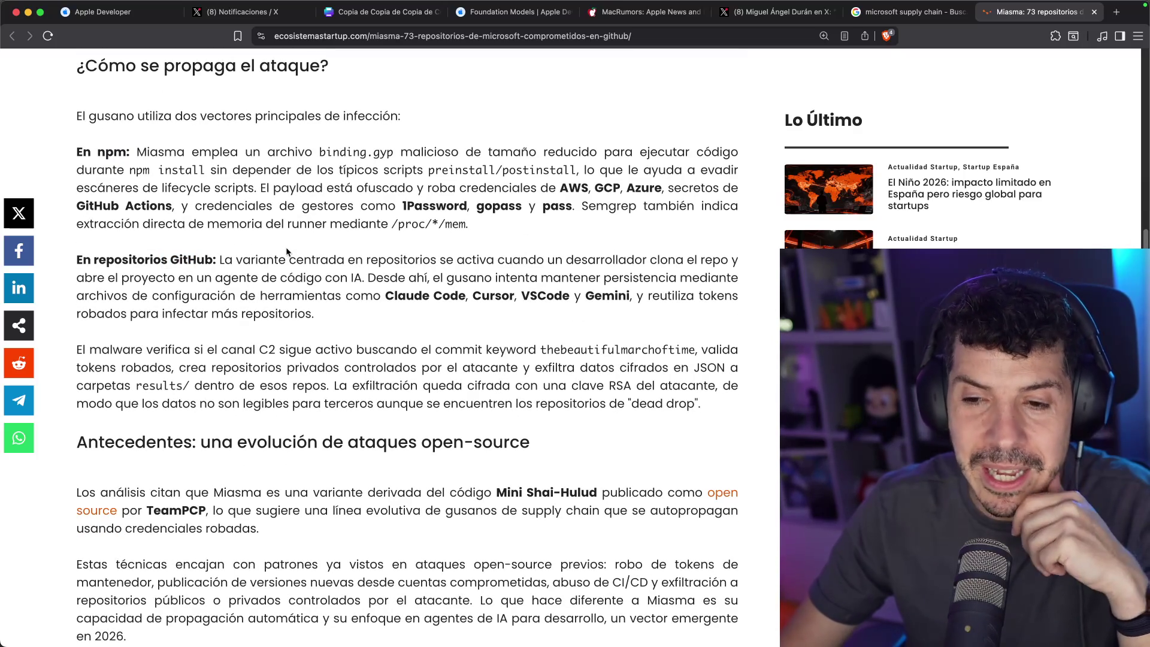
scroll(289, 245, down, 5)
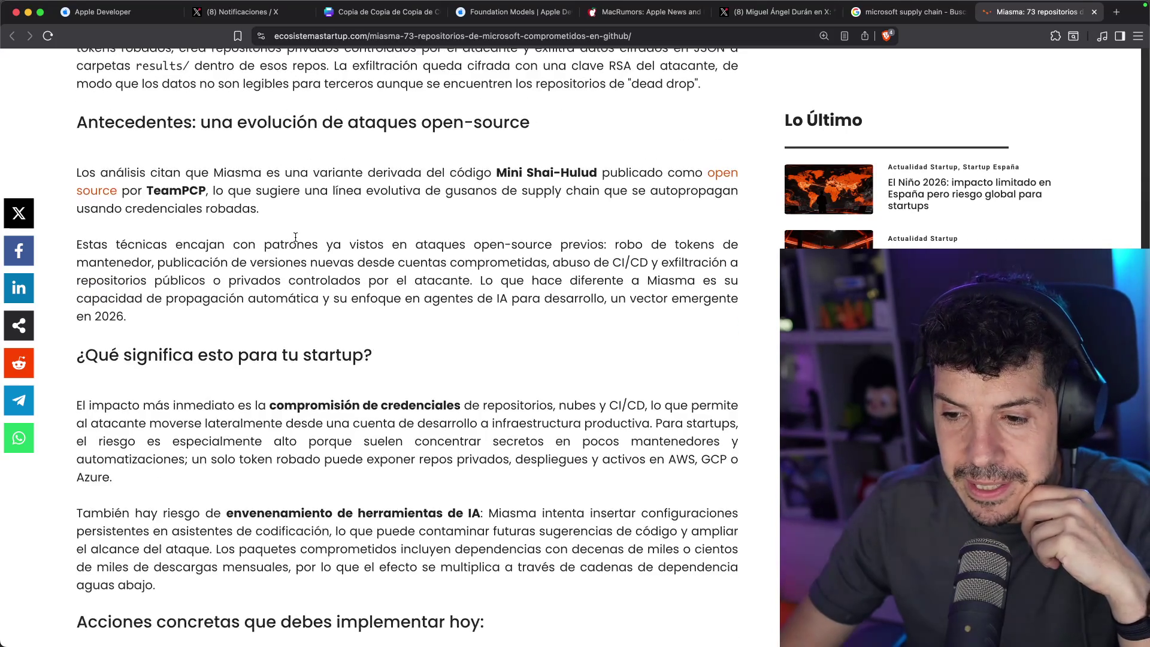
scroll(295, 241, down, 10)
scroll(436, 163, down, 4)
scroll(442, 157, up, 14)
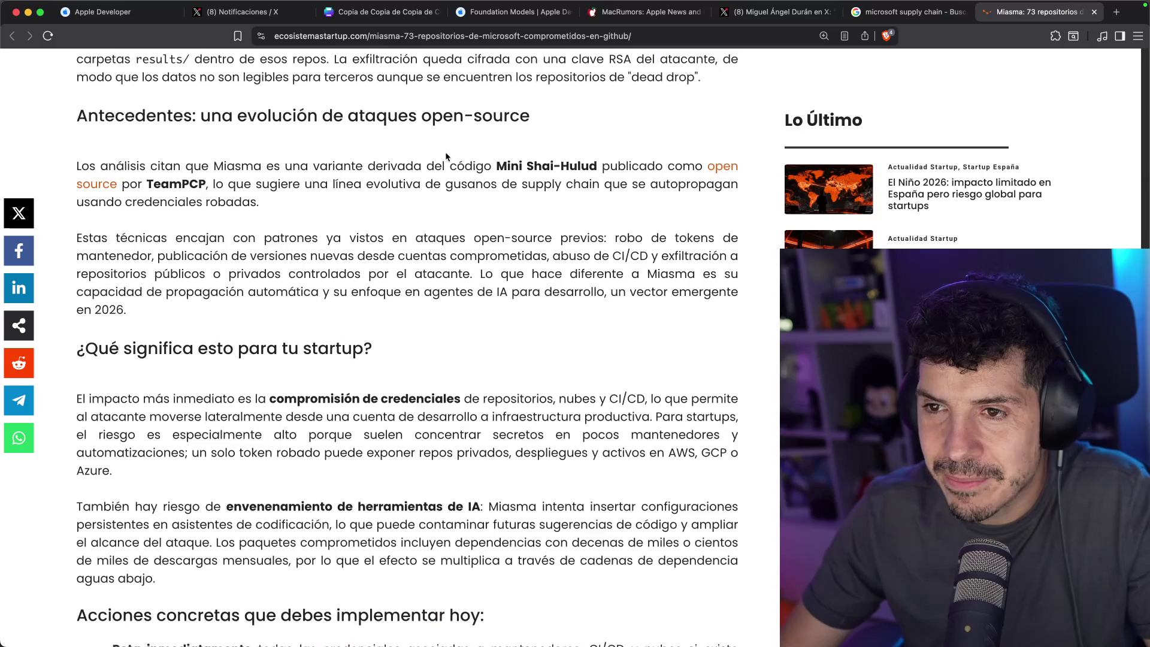
scroll(441, 156, up, 15)
scroll(442, 155, down, 3)
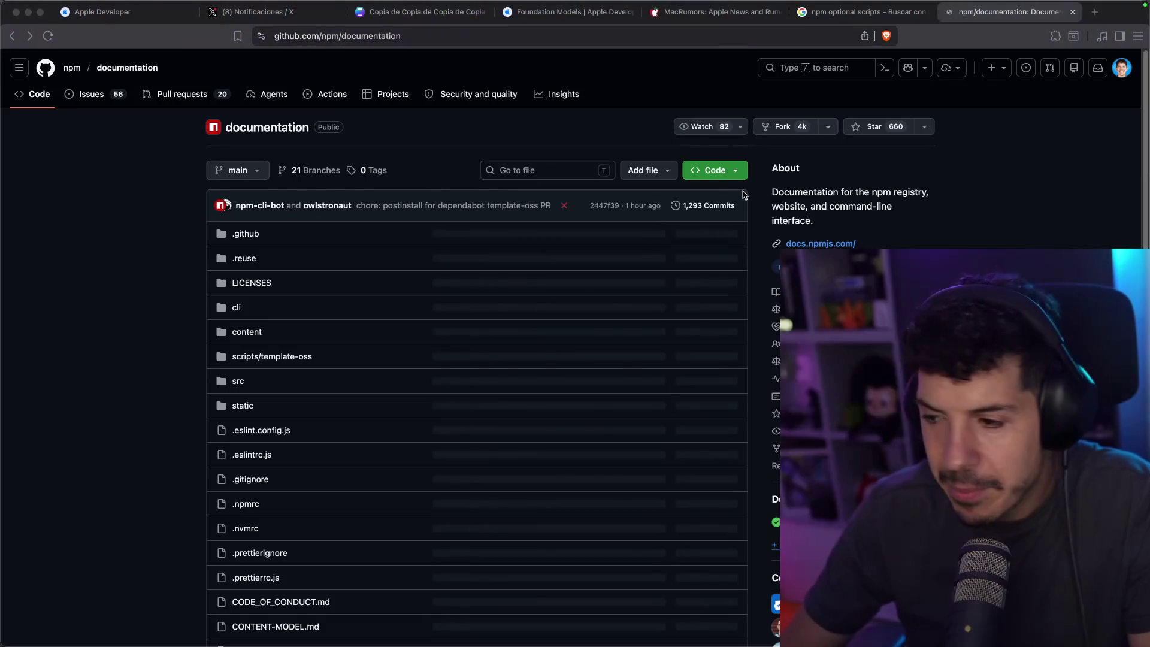
Narrow the browser window to reveal the desktop
mouse_move(1147, 224)
mouse_down()
mouse_move(800, 223)
mouse_move(845, 216)
mouse_up()
scroll(676, 375, down, 10)
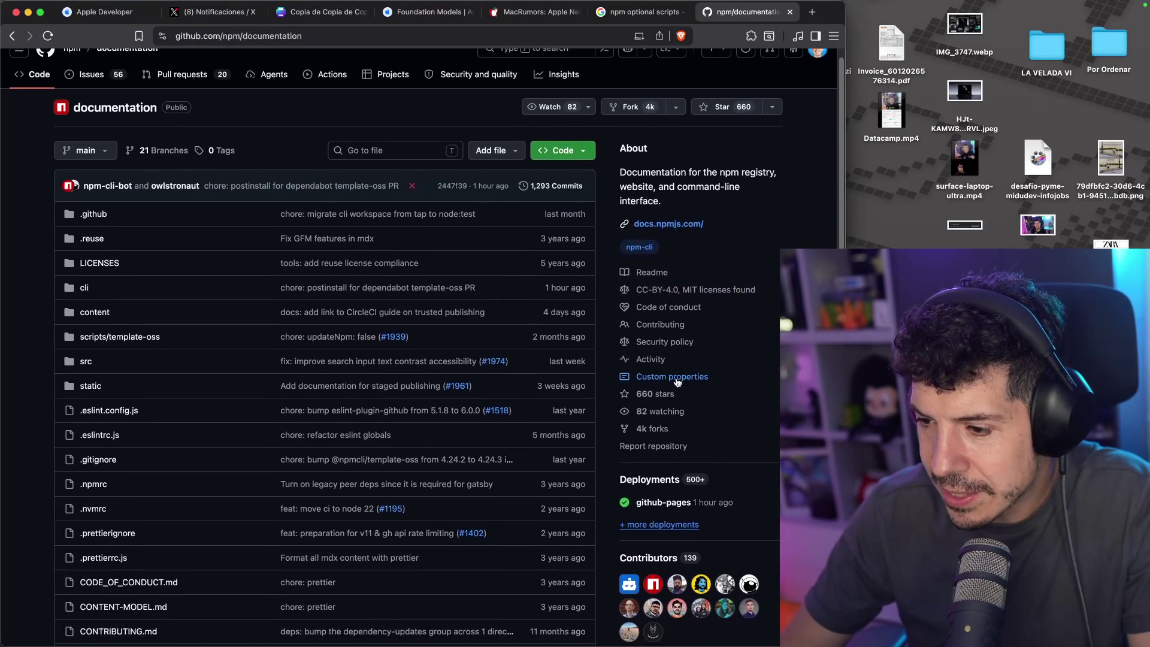
scroll(679, 291, up, 10)
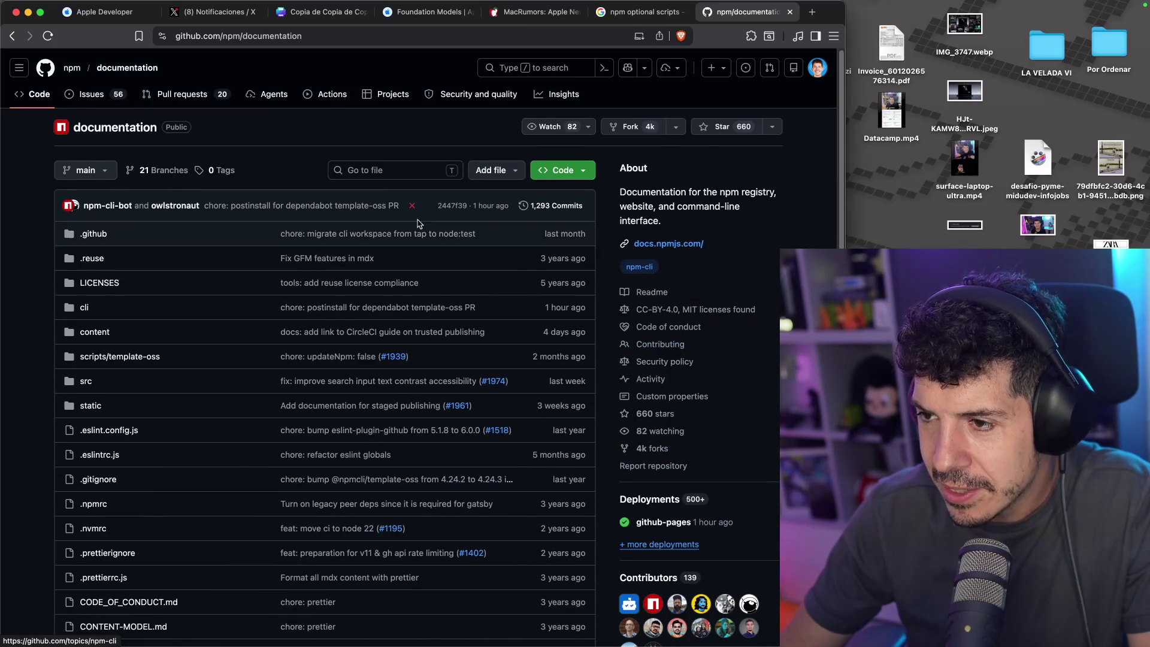
Find 'change' on the repository page, then start a web search for 'npm cli scripts optional'
key(super+f)
text(change)
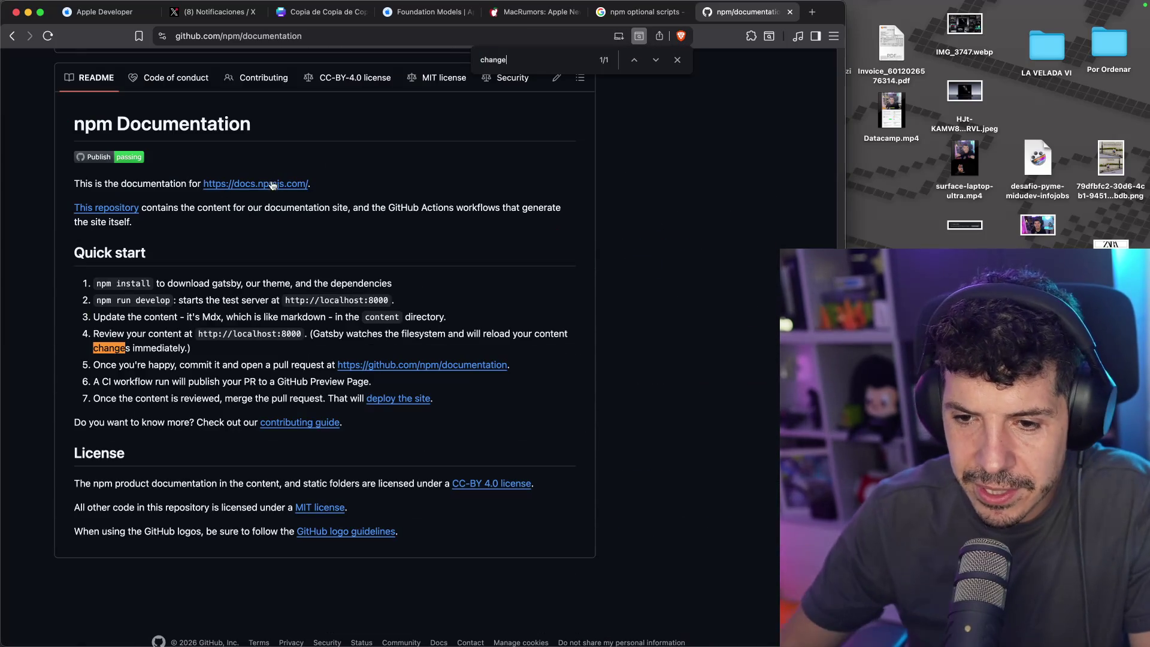
scroll(279, 156, up, 10)
click(301, 44)
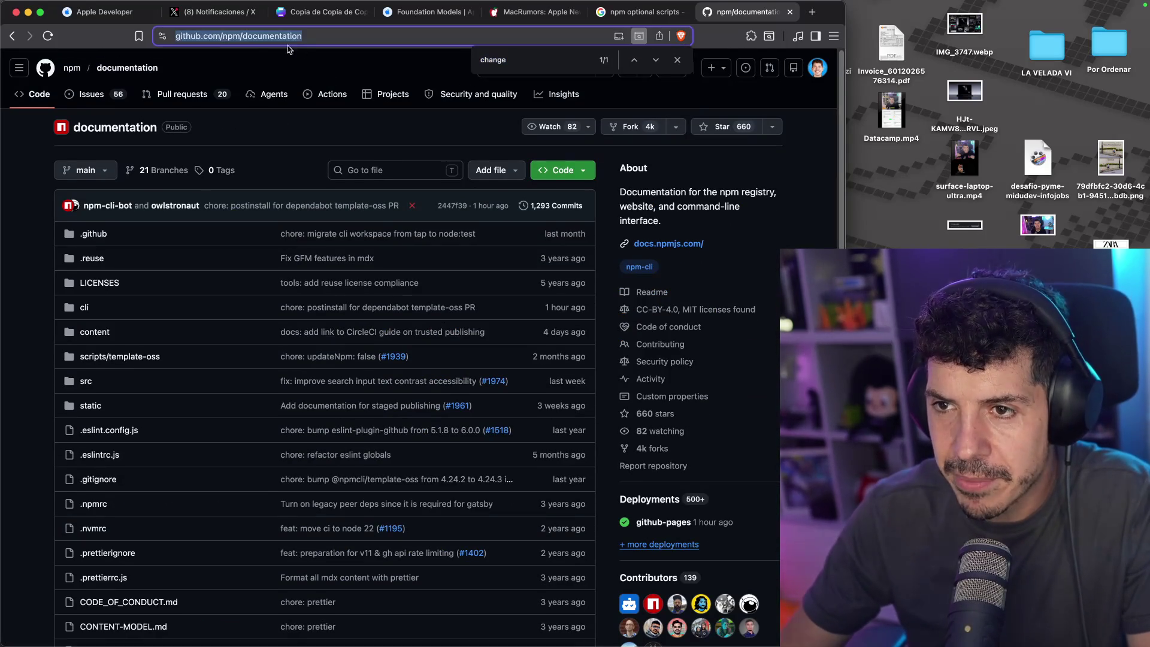
text(npm cli scripts optional)
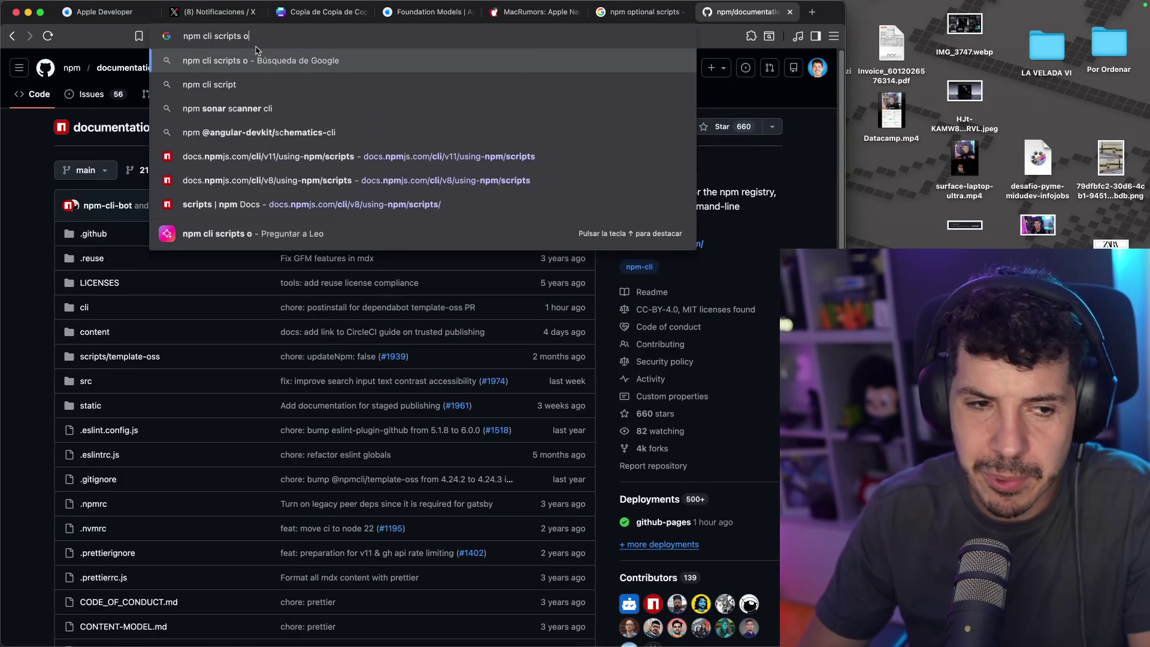
Search Google for optional npm CLI scripts, browse the news results, and maximize the window
key(Return)
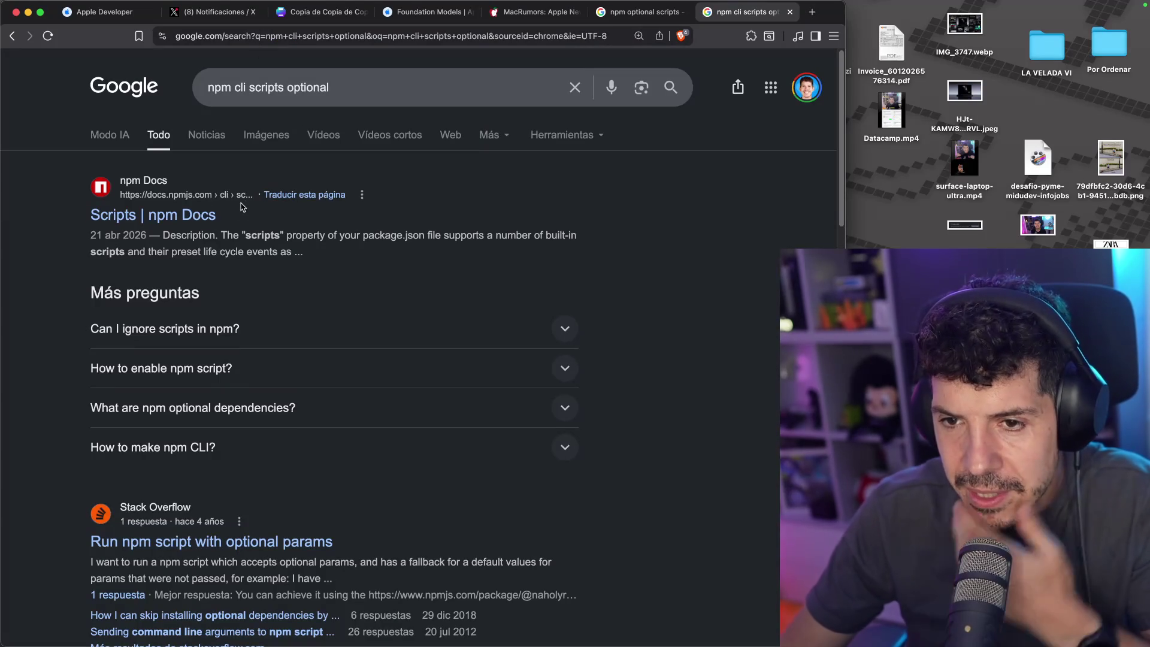
scroll(265, 193, down, 1)
scroll(264, 188, down, 5)
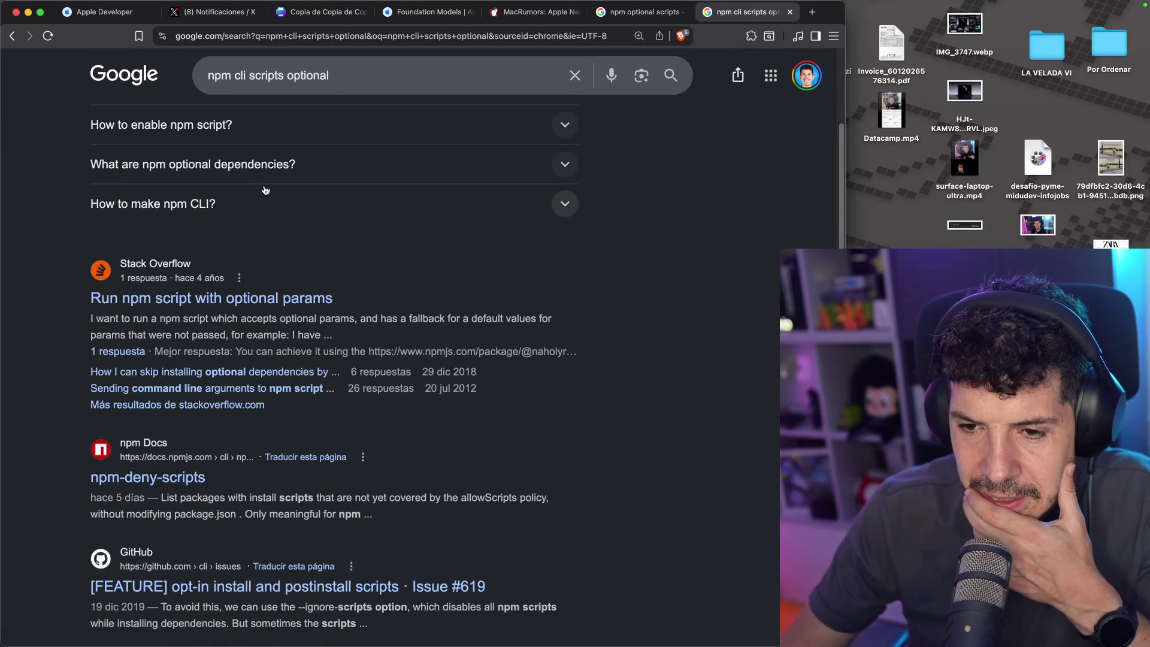
scroll(252, 174, up, 5)
click(211, 139)
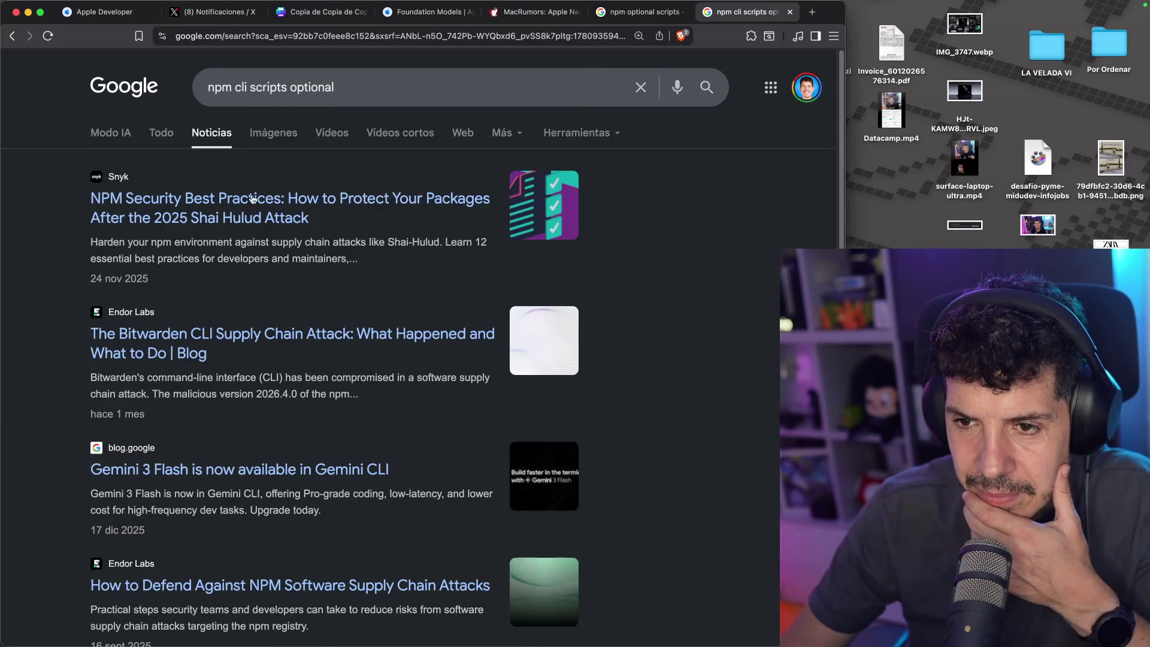
scroll(314, 252, down, 5)
scroll(316, 255, down, 4)
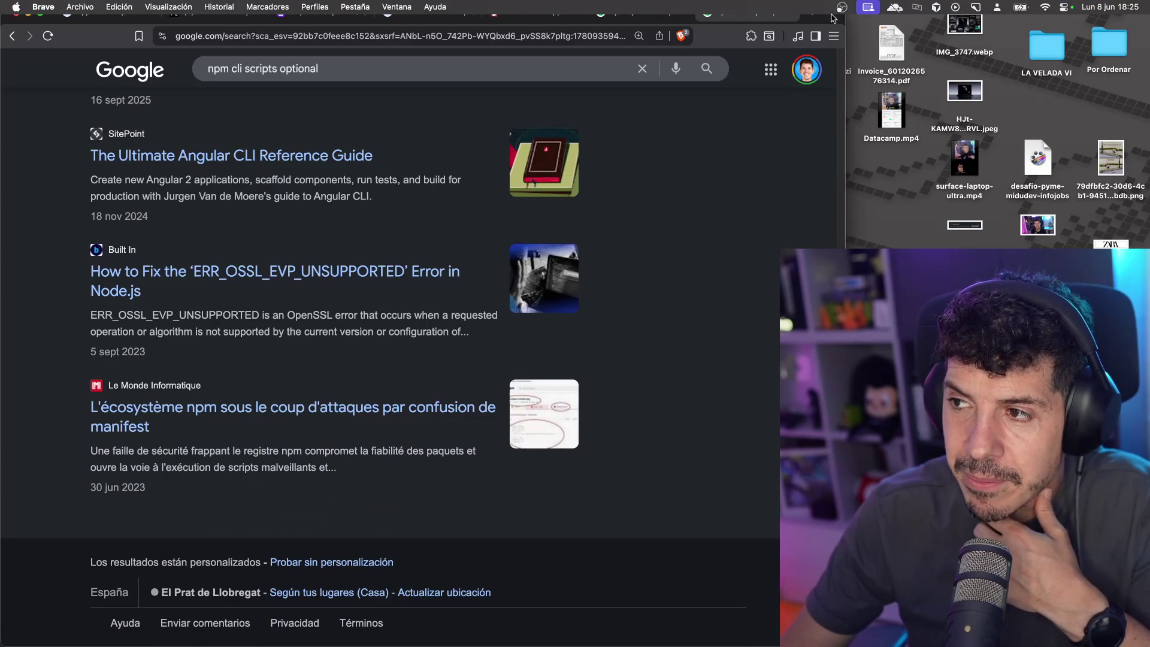
double_click(836, 6)
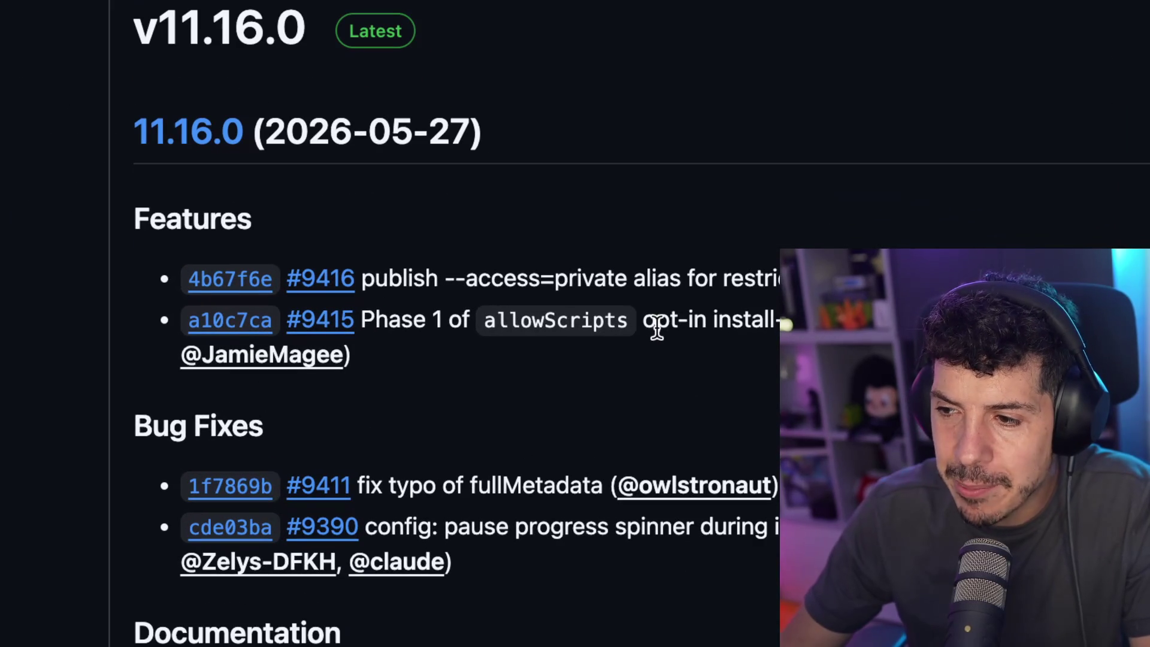
Read through the npm/cli v11.16.0 release notes, highlighting the allowScripts opt-in install feature
drag(658, 328, 779, 326)
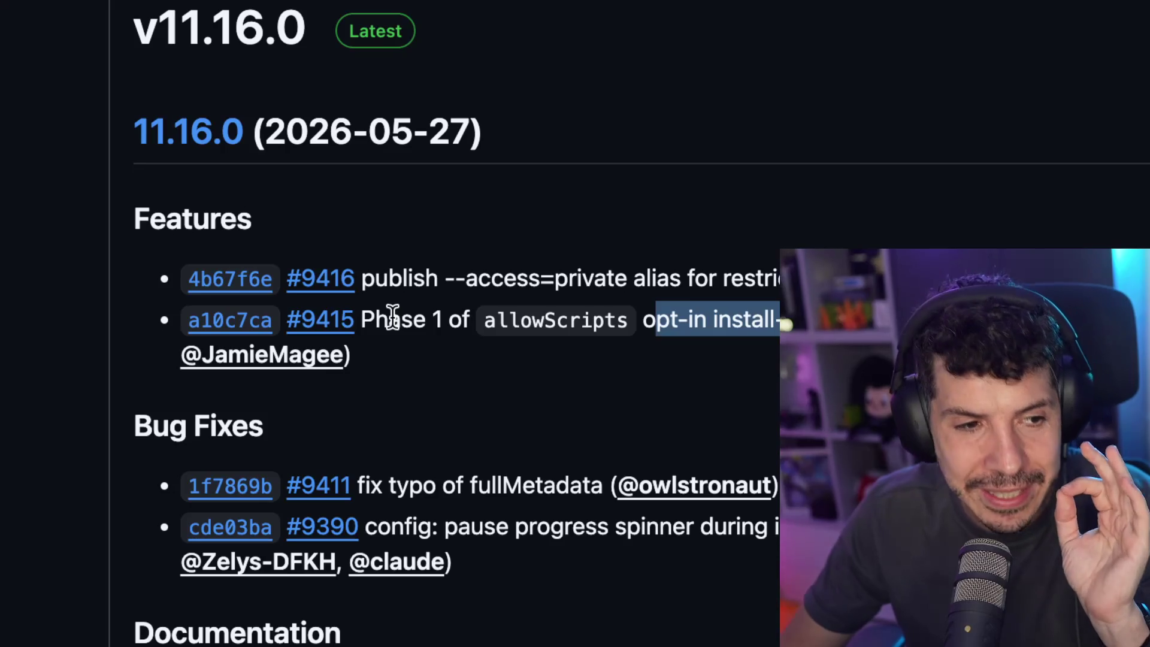
scroll(393, 315, down, 3)
scroll(391, 315, up, 1)
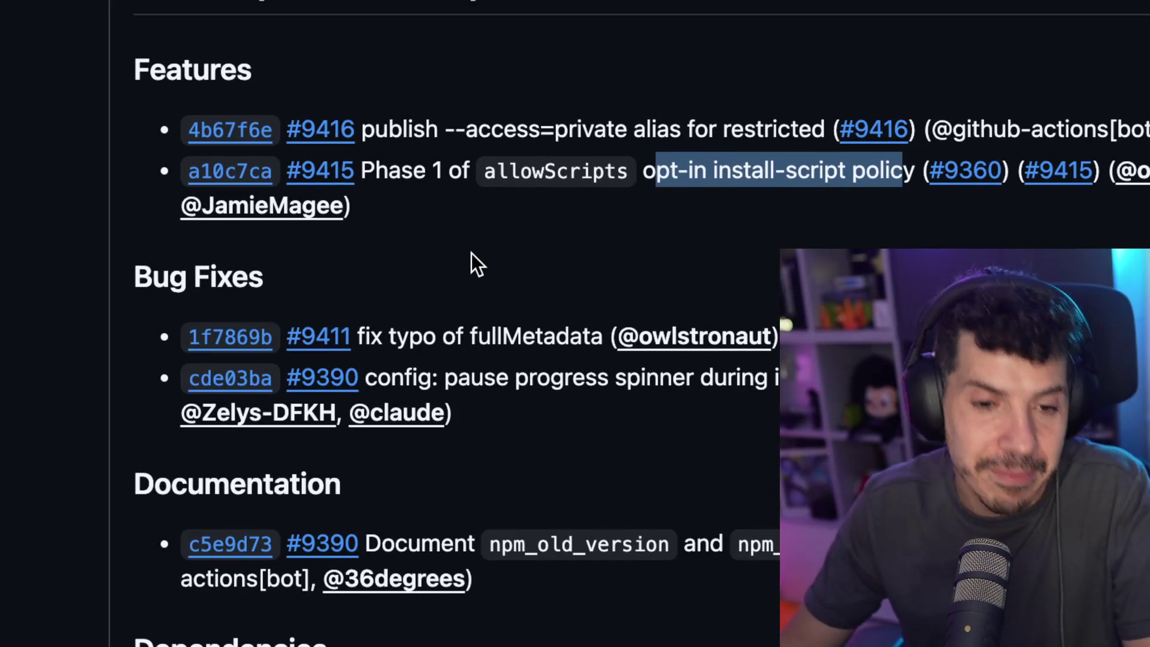
scroll(471, 252, up, 2)
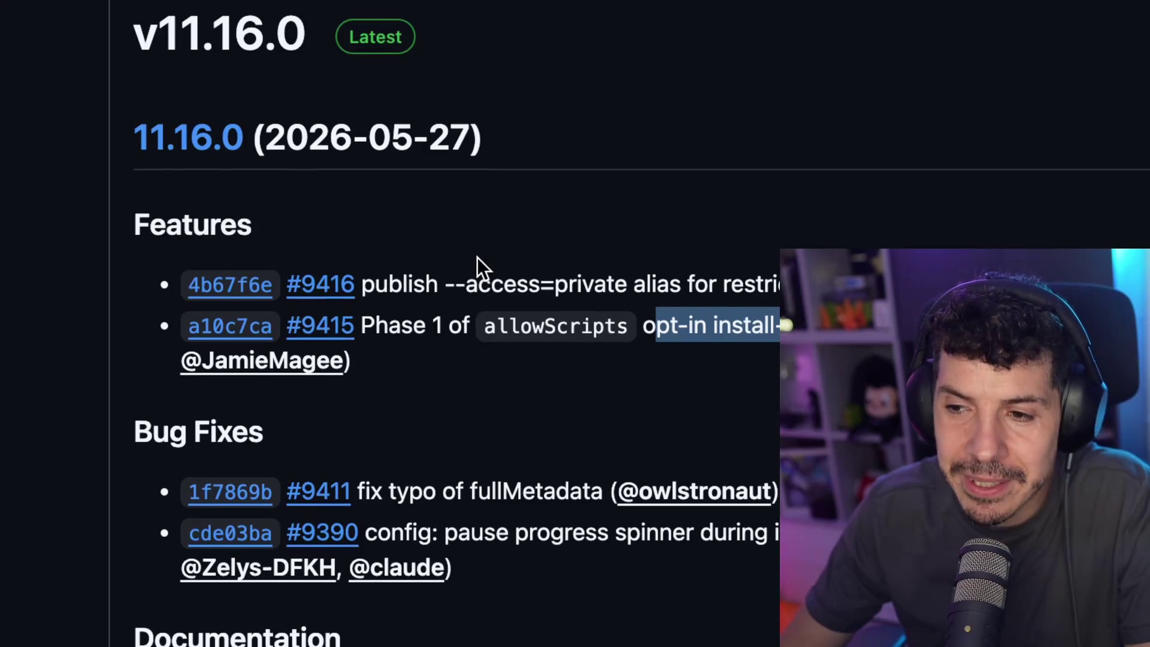
scroll(480, 323, down, 3)
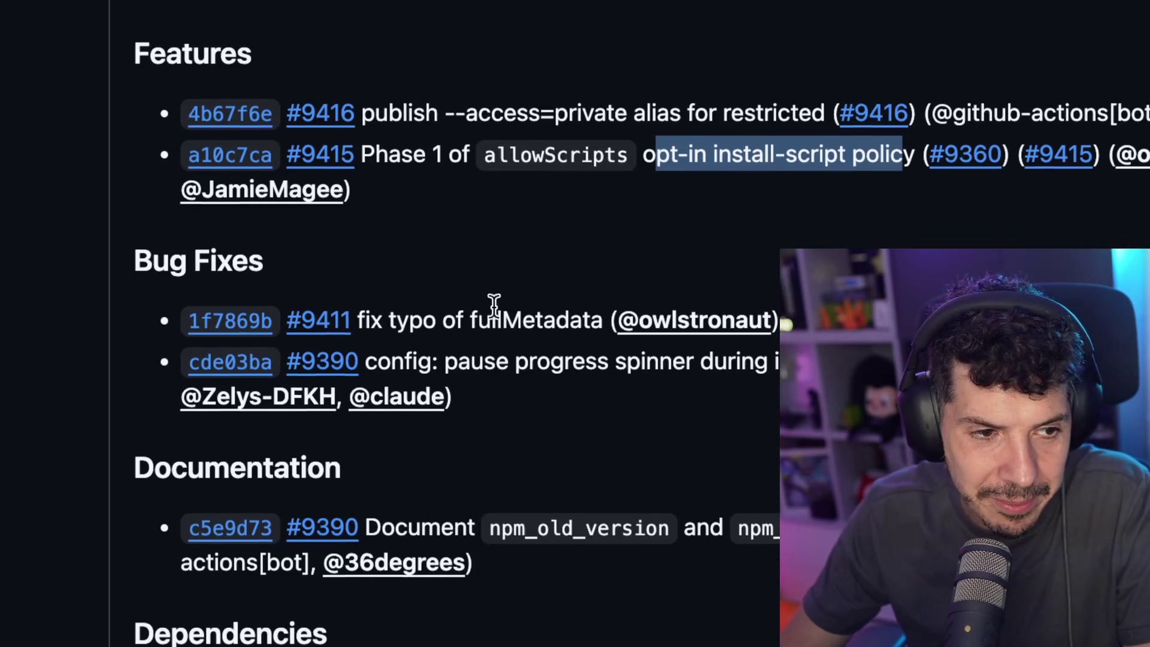
drag(449, 155, 613, 147)
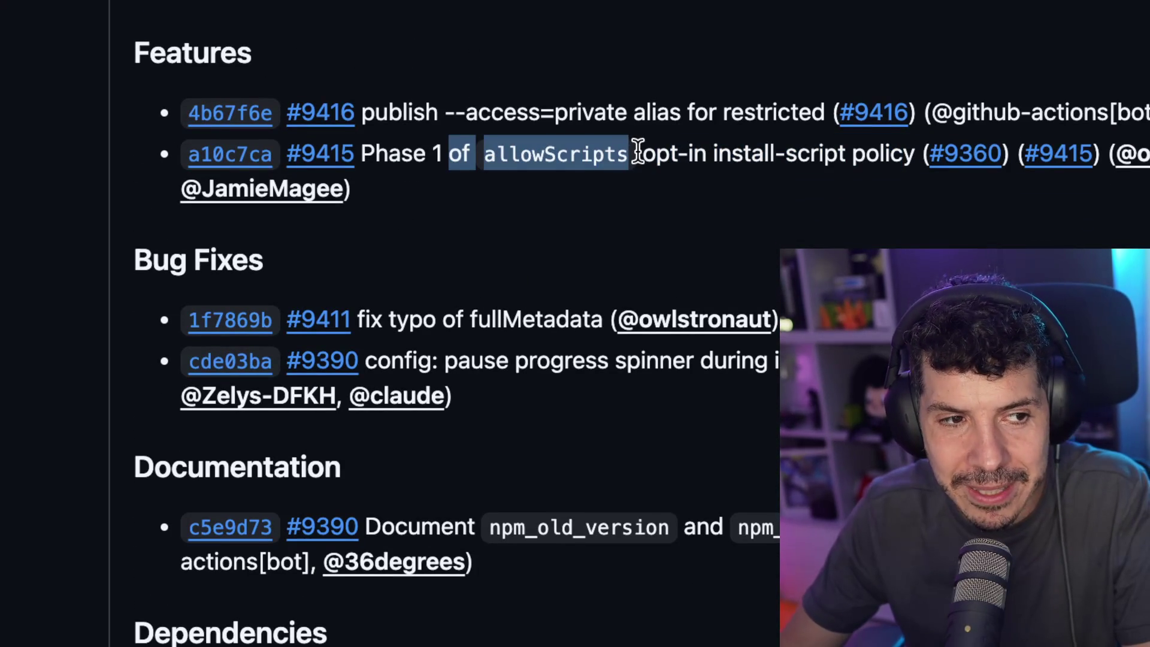
click(637, 150)
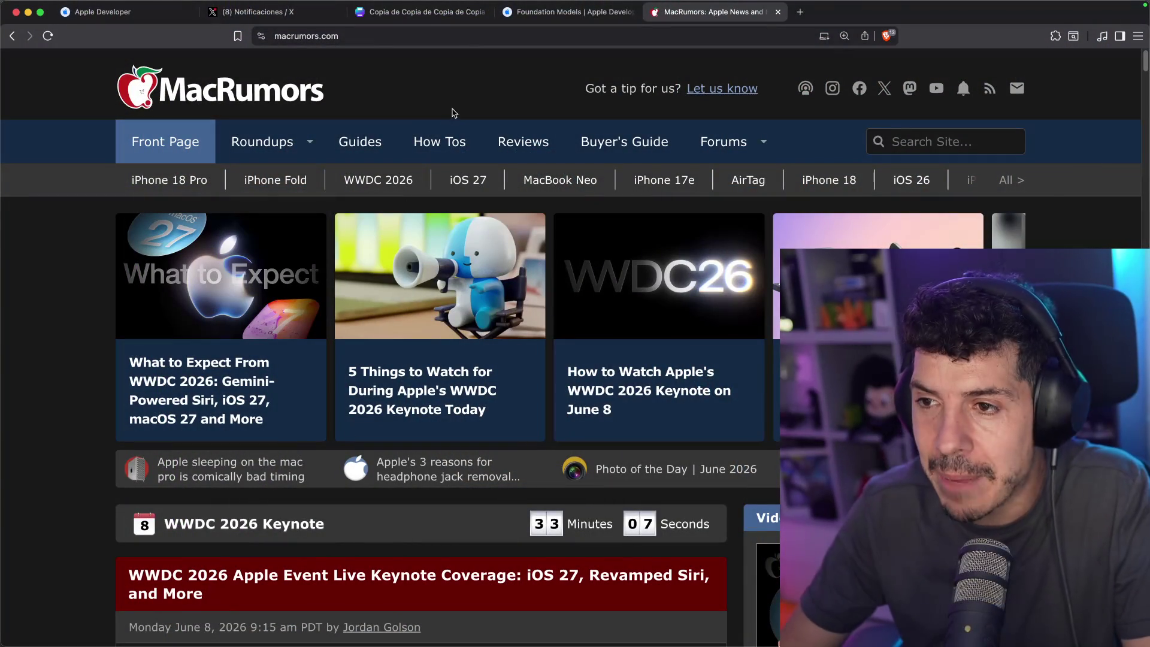
Check the WWDC 2026 keynote countdown on MacRumors, then return to the Canva bingo card
mouse_move(663, 5)
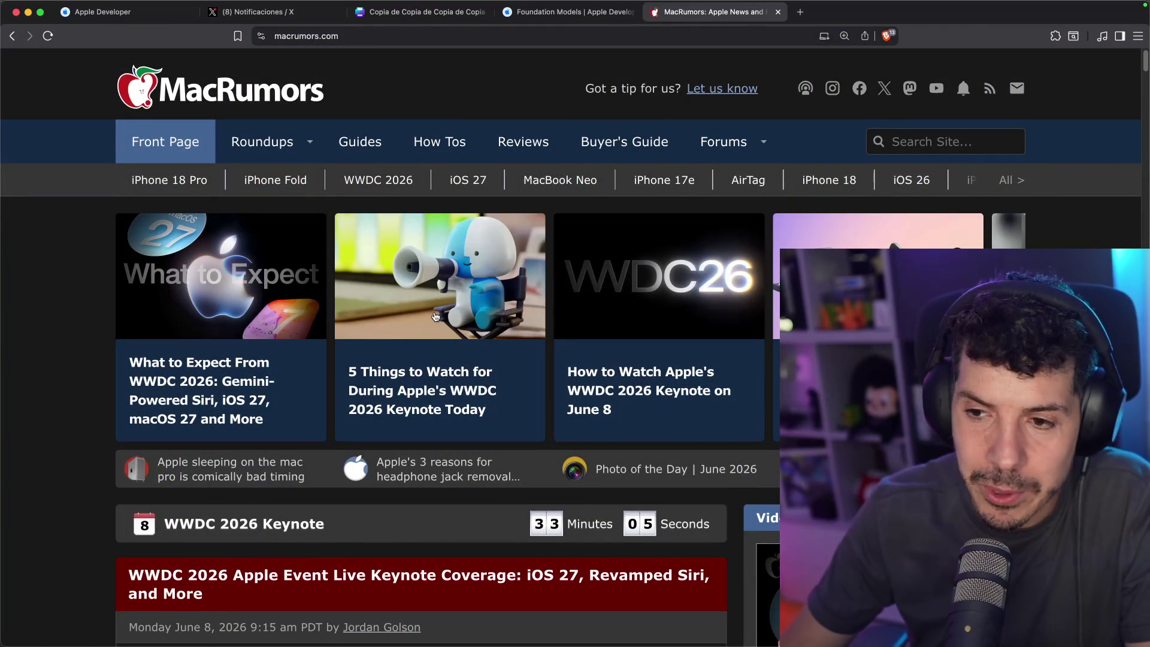
scroll(438, 313, down, 5)
scroll(577, 69, up, 5)
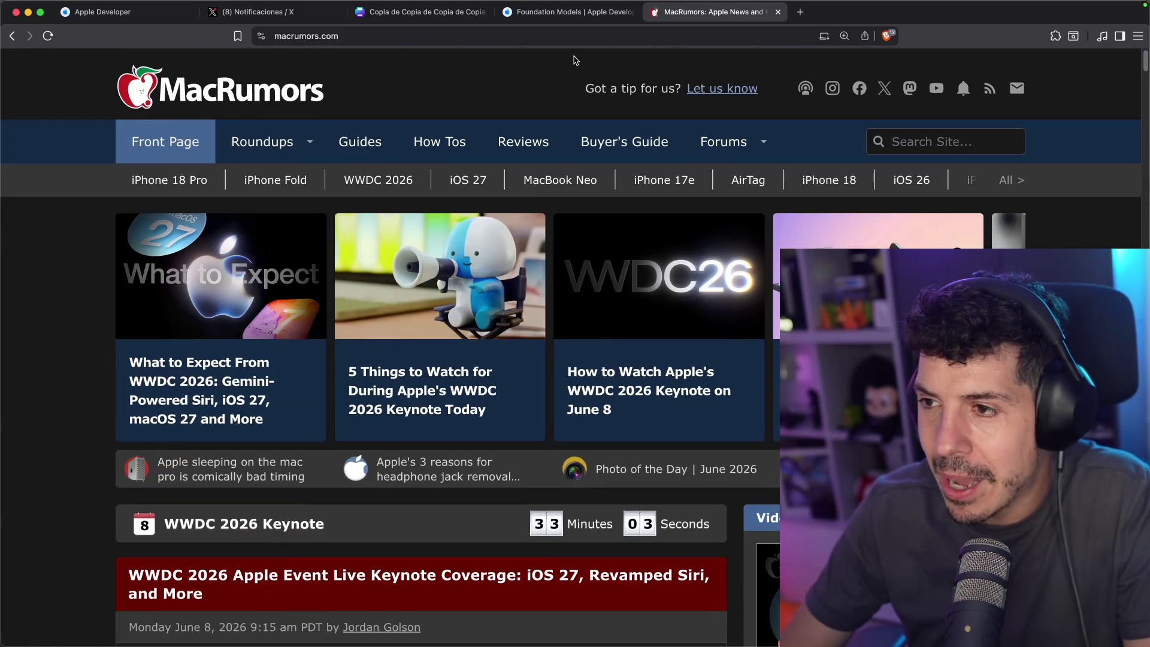
click(420, 11)
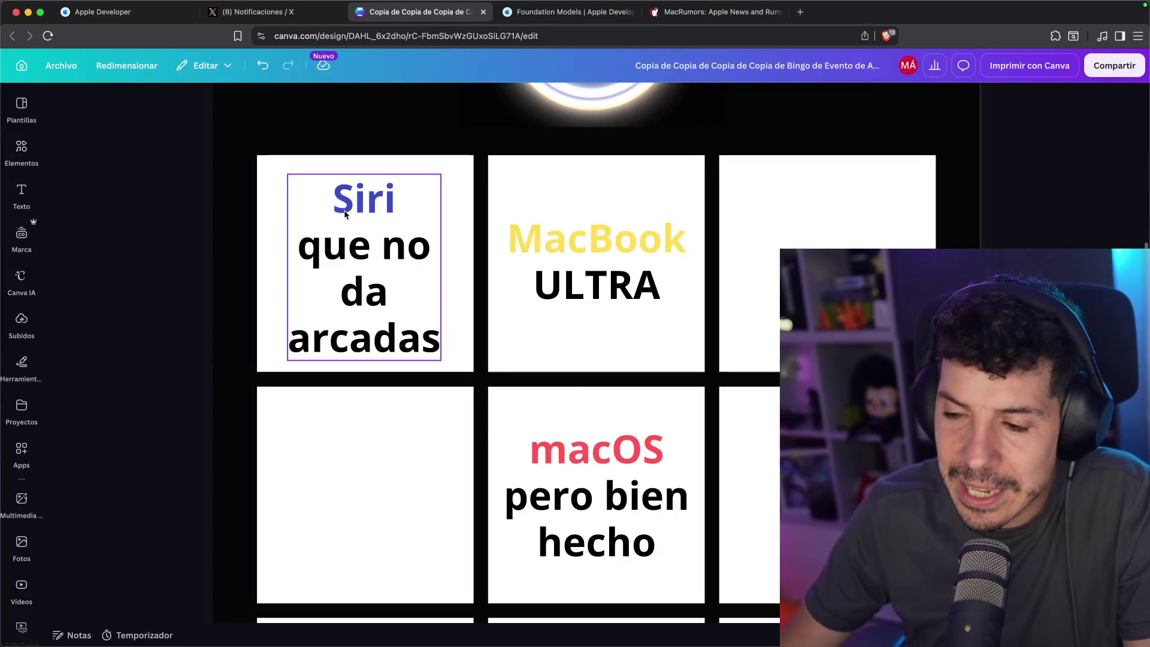
Duplicate the Siri text box into the empty cell below and retype it as 'NO van a anunciar el iPhone Fold'
scroll(649, 437, down, 4)
scroll(649, 437, up, 2)
click(401, 174)
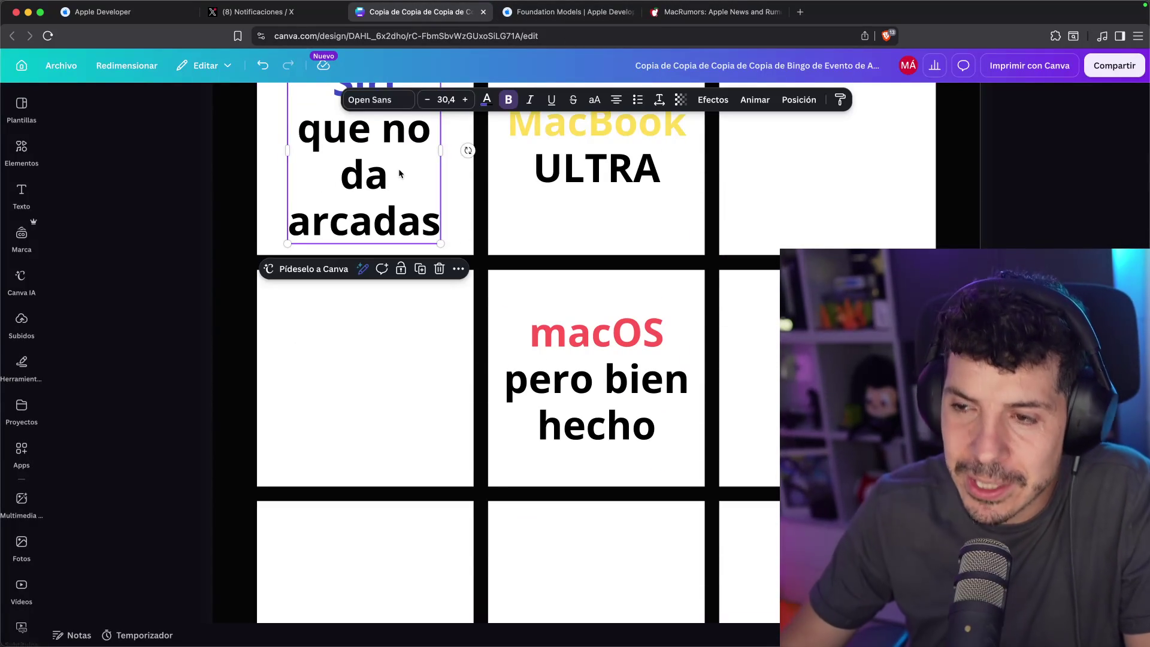
key(super+d)
drag(400, 179, 368, 362)
double_click(368, 362)
text(NO)
key(Return)
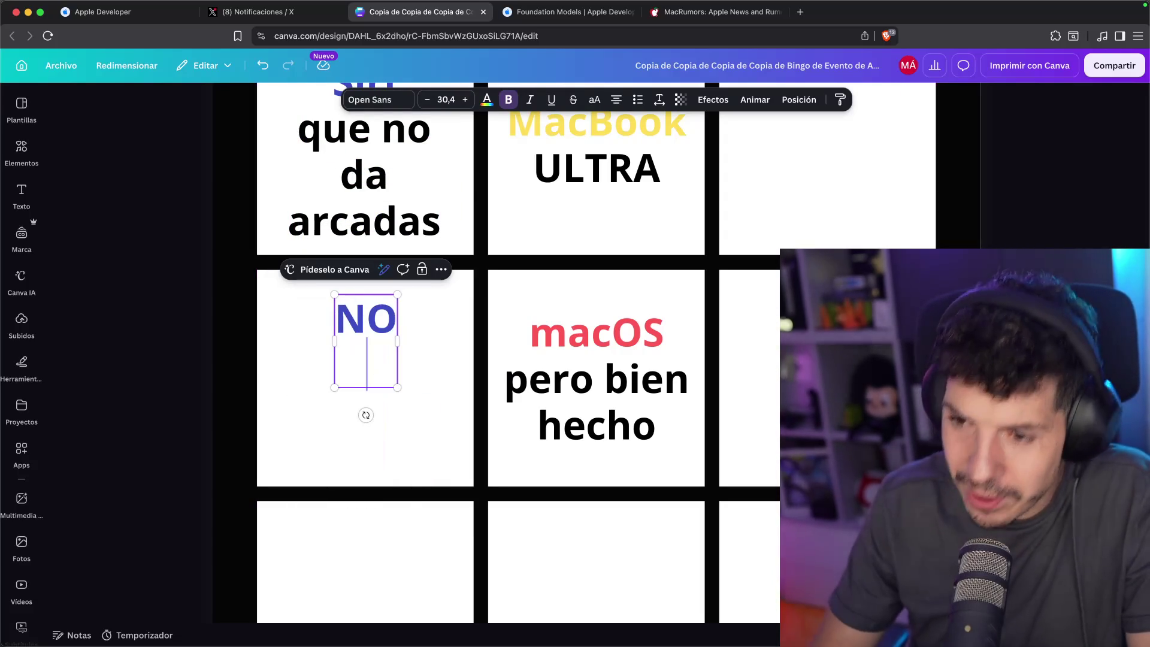
text(van a)
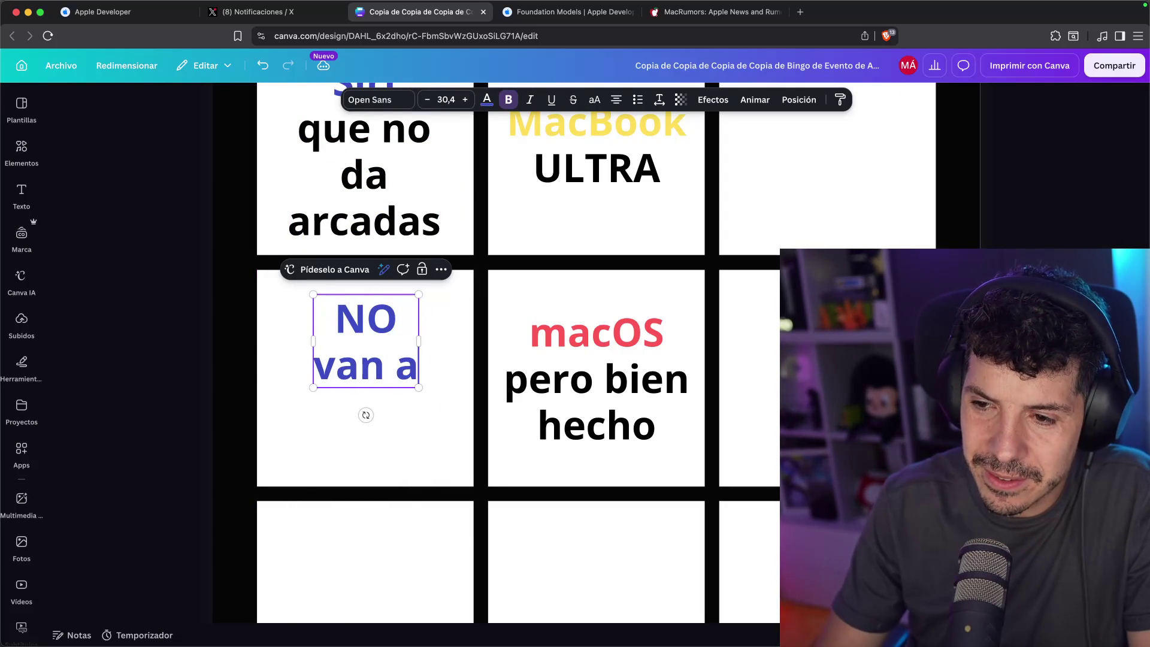
text( anunciar)
key(Return)
text(iPhoneFold)
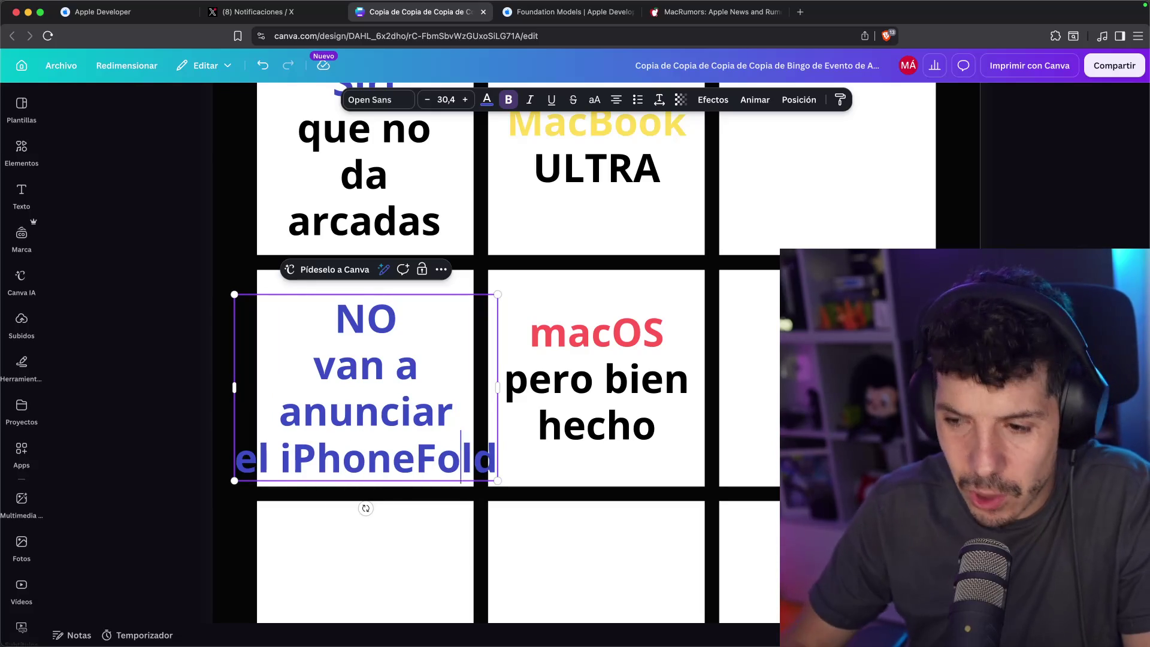
key(Left)
key(Left)
key(super+a)
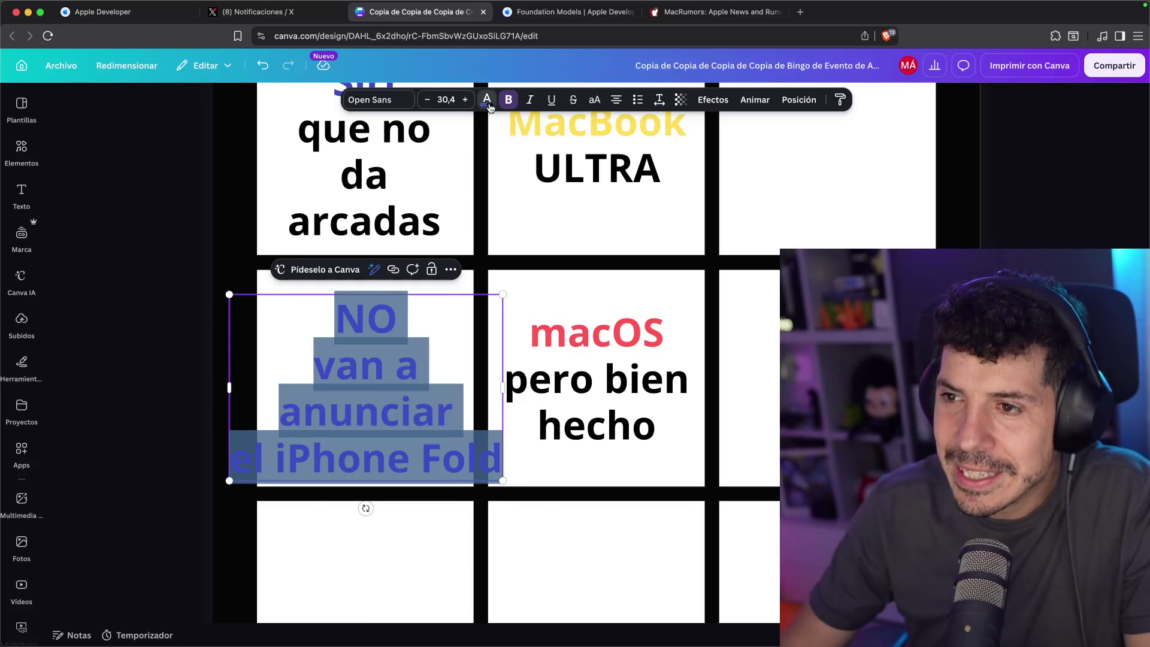
Make the new text black, then shrink and centre its box within the cell
click(488, 99)
click(60, 237)
key(Escape)
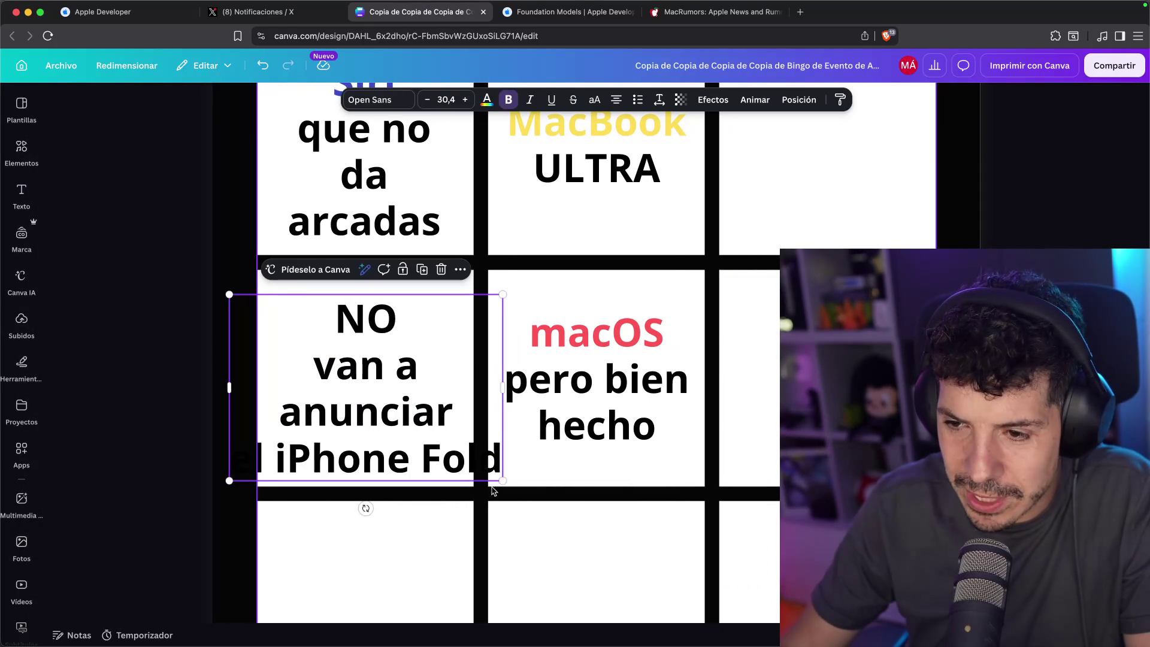
drag(502, 481, 459, 450)
drag(408, 405, 419, 410)
drag(472, 454, 441, 432)
drag(399, 392, 419, 399)
Colour the words 'iPhone Fold' light green
double_click(336, 424)
drag(301, 426, 460, 426)
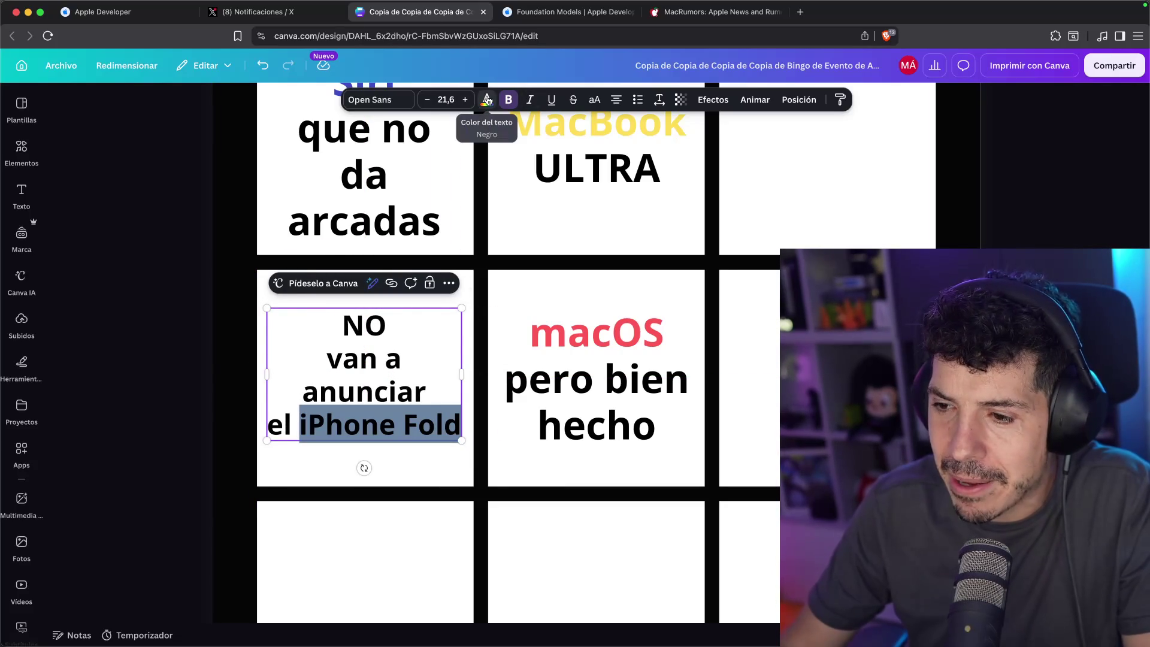
click(484, 103)
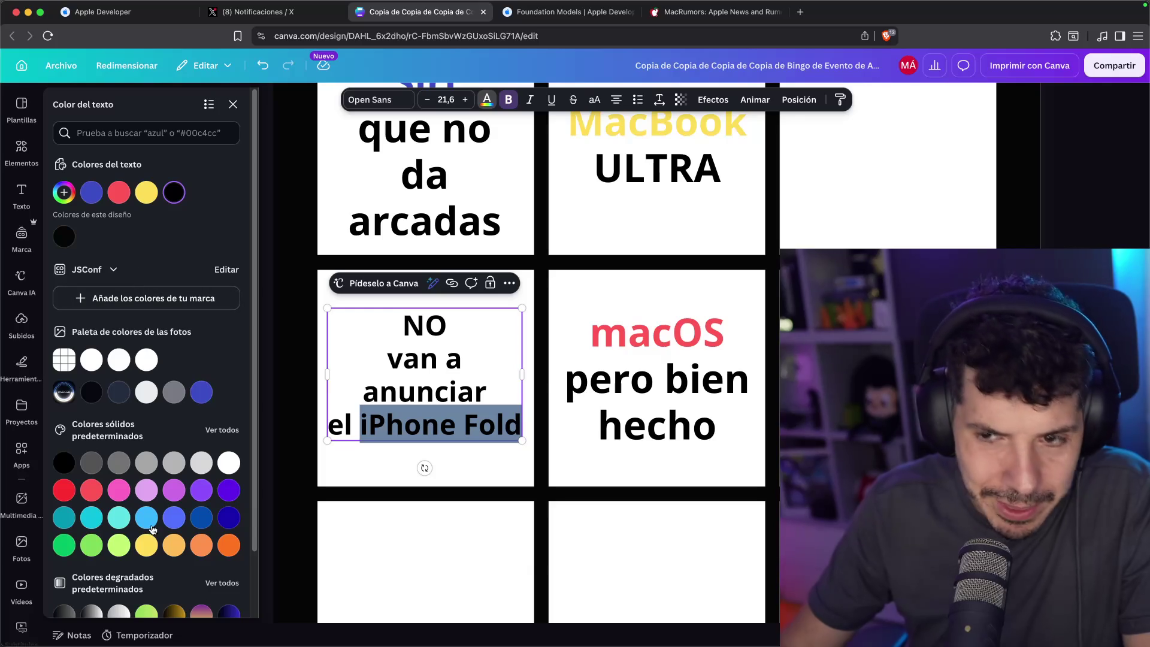
click(92, 545)
click(359, 523)
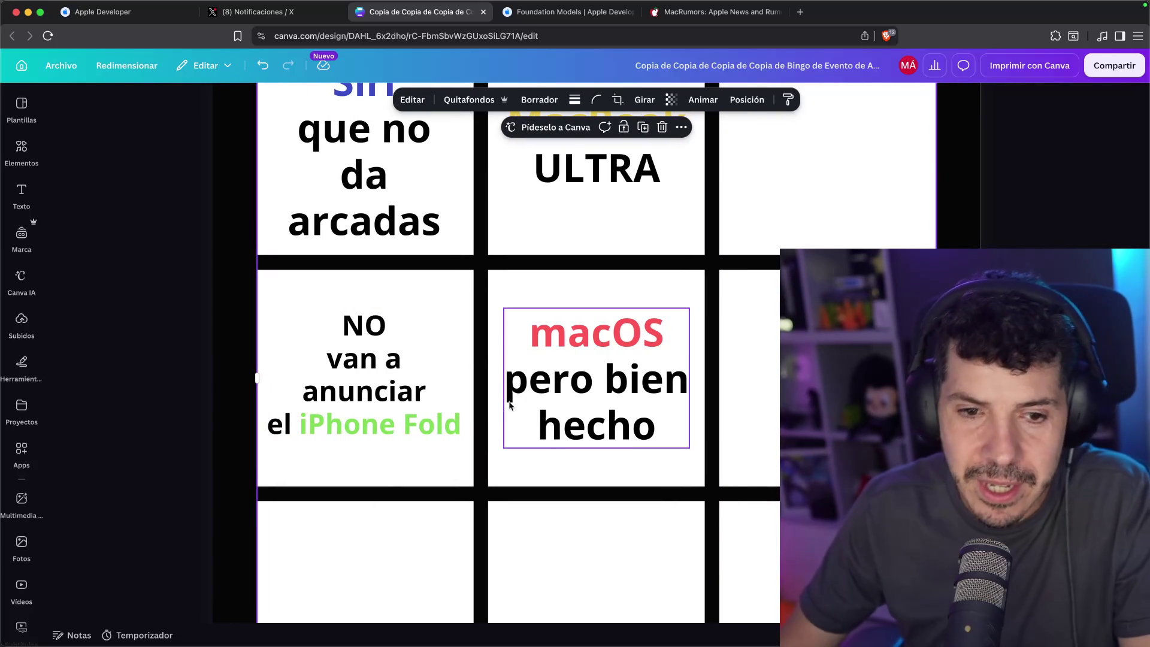
scroll(493, 366, up, 1)
click(428, 389)
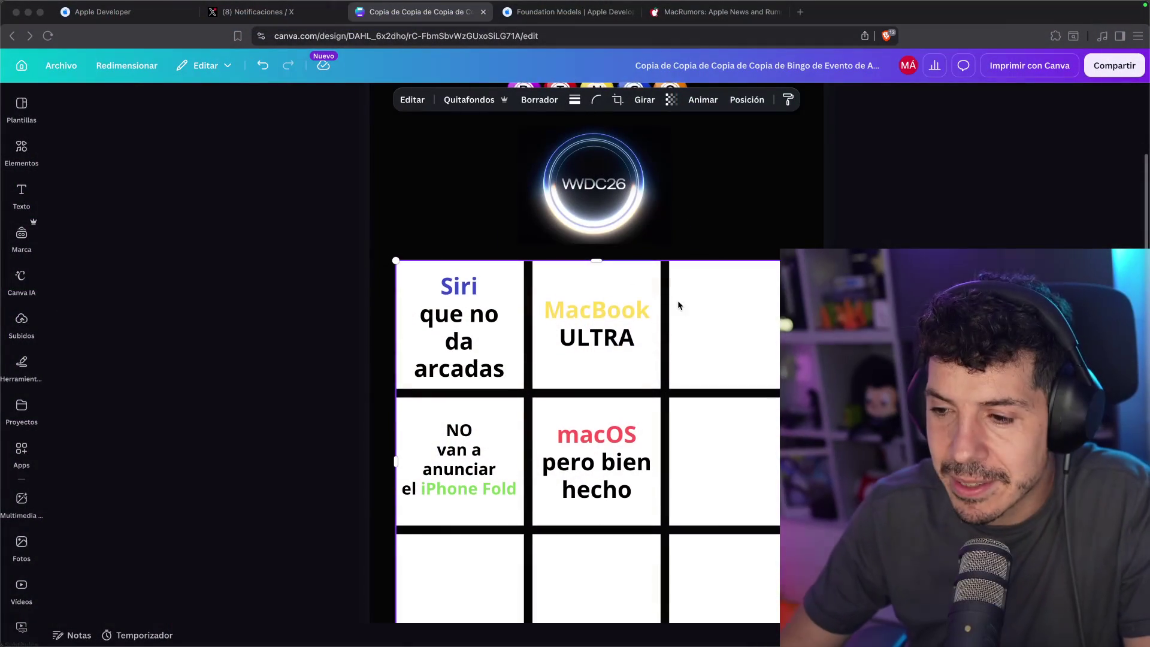
scroll(663, 405, up, 3)
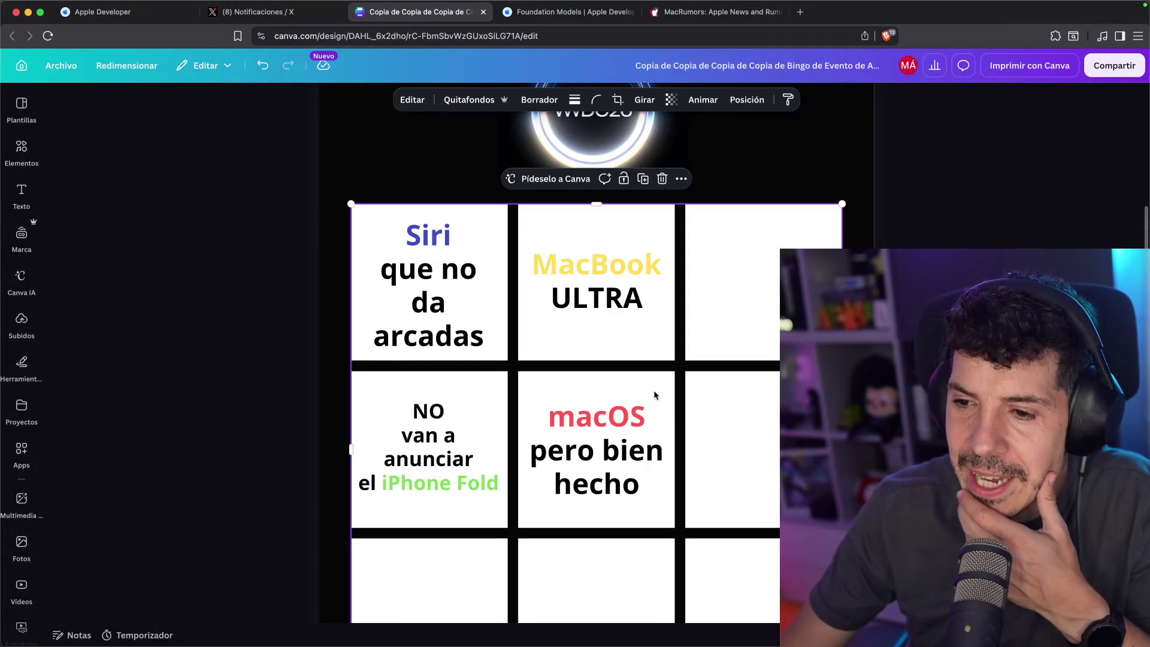
click(652, 312)
click(599, 479)
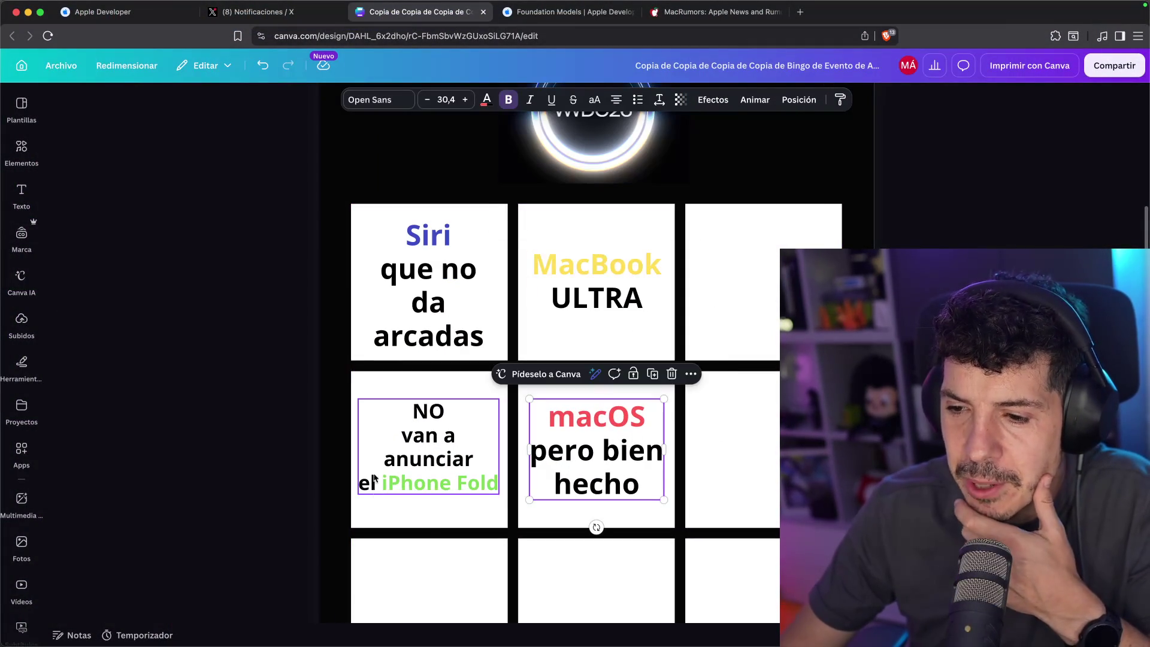
click(377, 435)
click(683, 12)
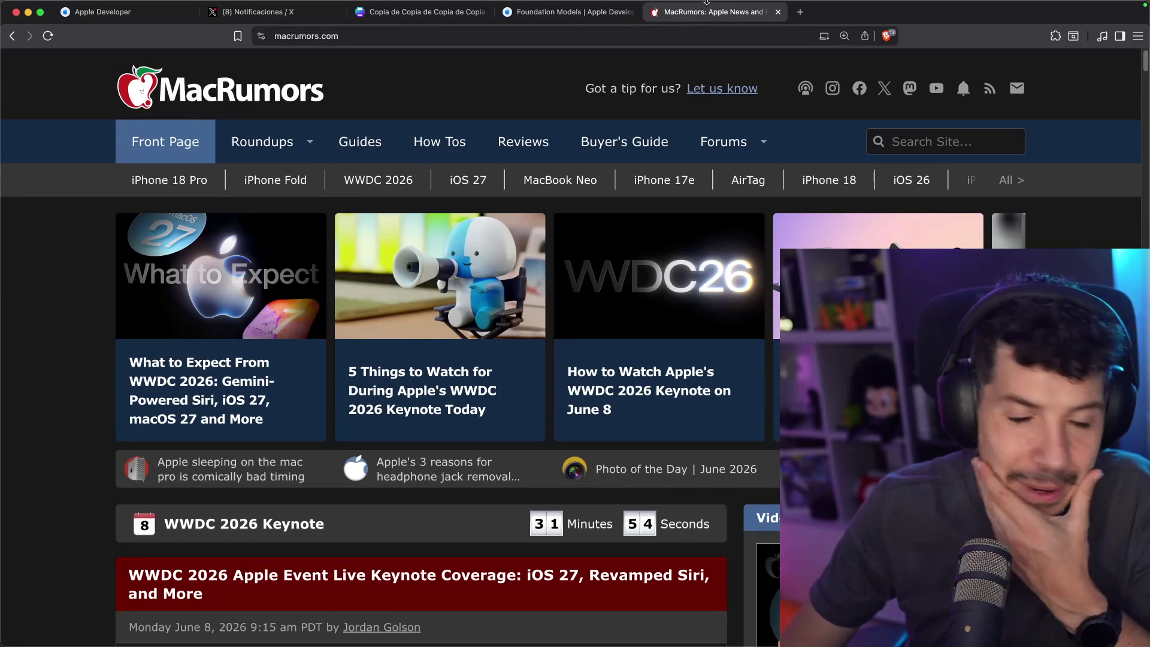
click(429, 14)
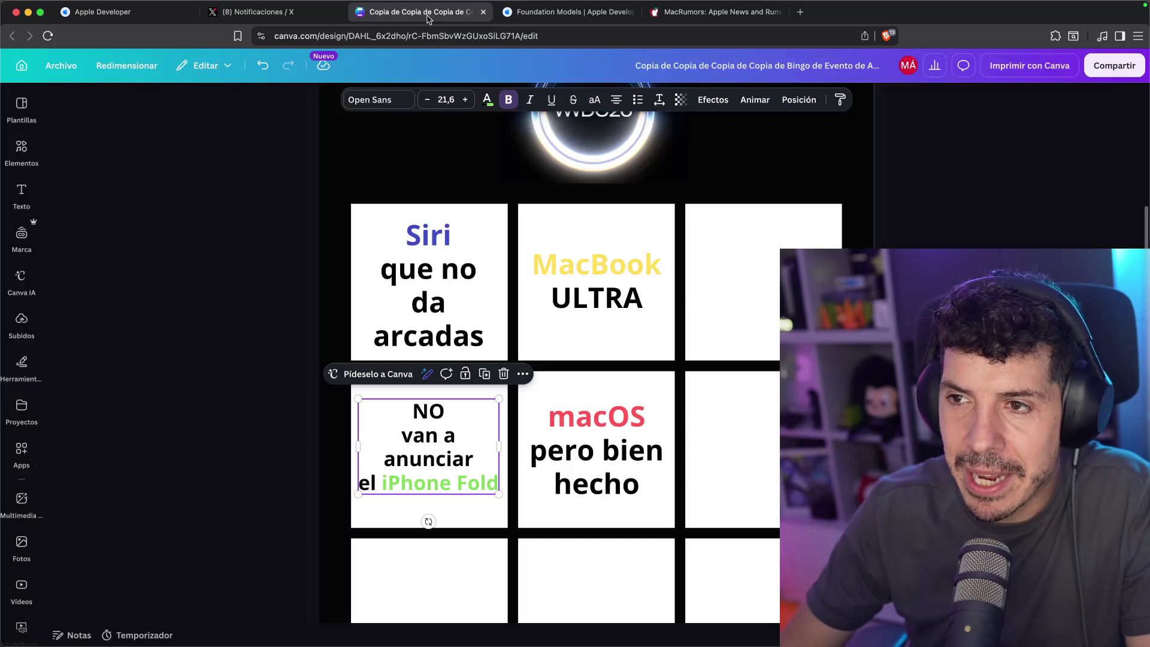
click(425, 350)
Duplicate the Siri text box into the top-right cell and change its text to 'iOS 27'
key(super+d)
mouse_move(448, 268)
mouse_down()
mouse_move(657, 317)
mouse_move(766, 251)
mouse_up()
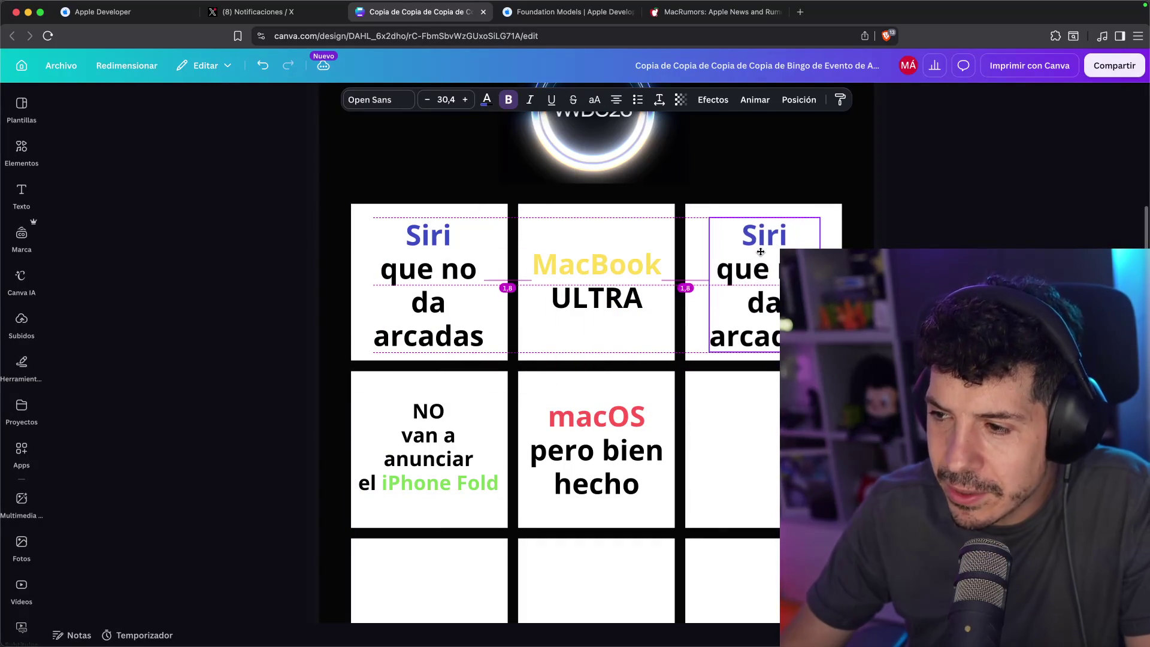
double_click(766, 252)
key(BackSpace)
text(iOS 27)
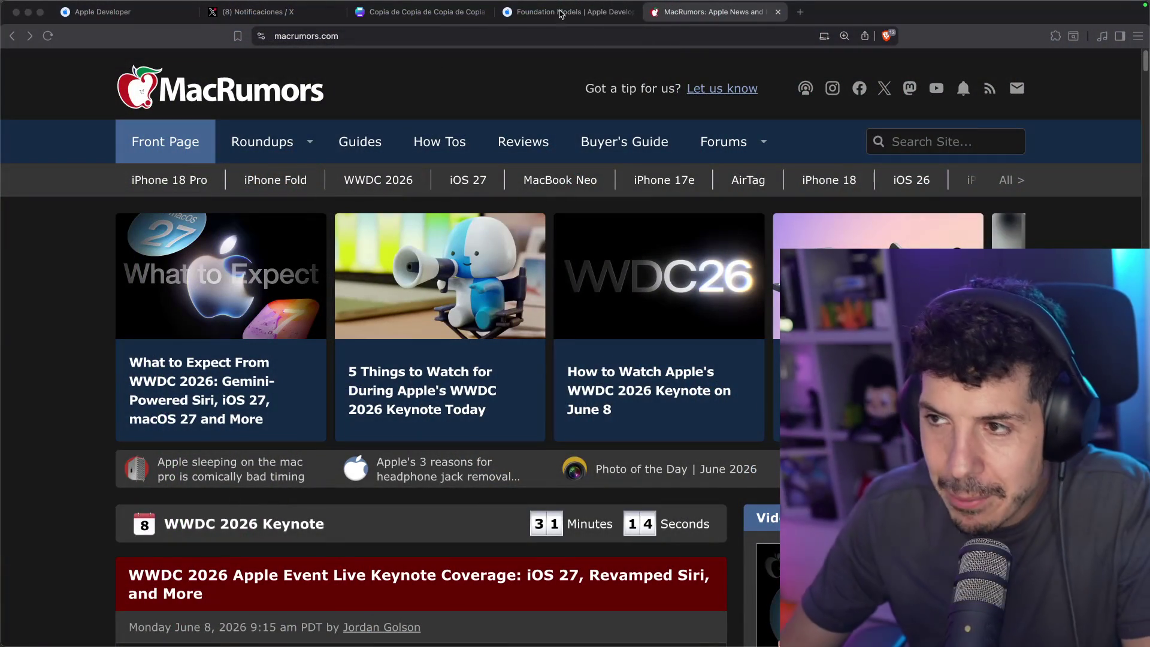
Add a black 'Nutrición' line beneath the iOS 27 heading in the top-right cell
click(361, 13)
click(719, 257)
click(745, 230)
drag(745, 230, 746, 275)
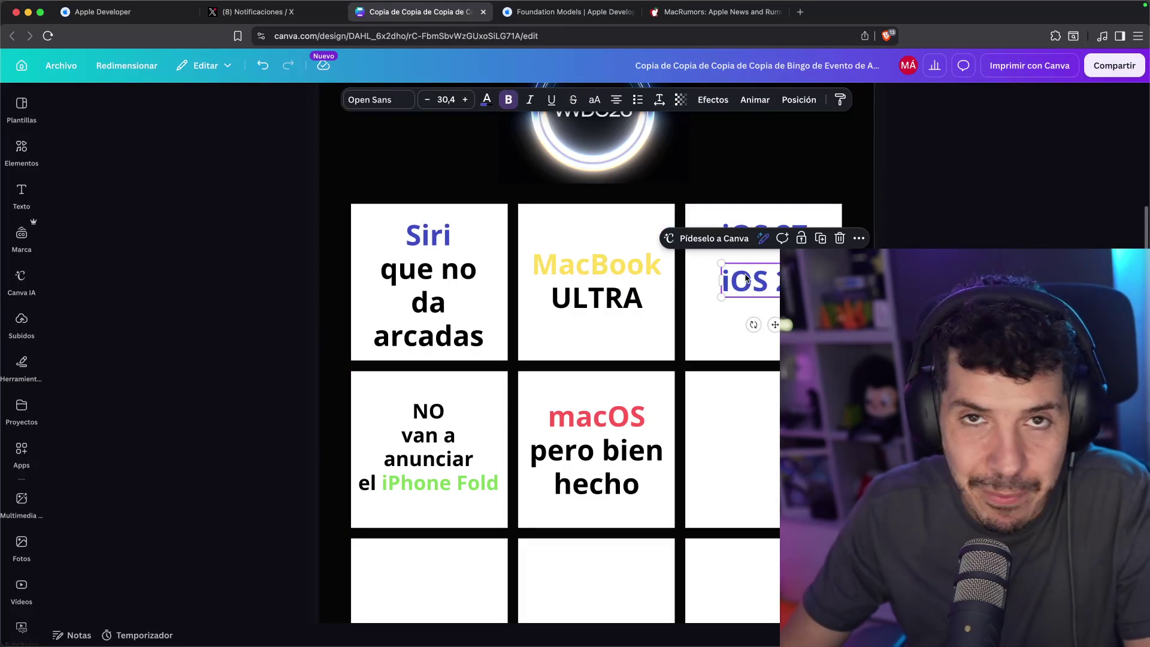
double_click(749, 281)
text(Nutrición)
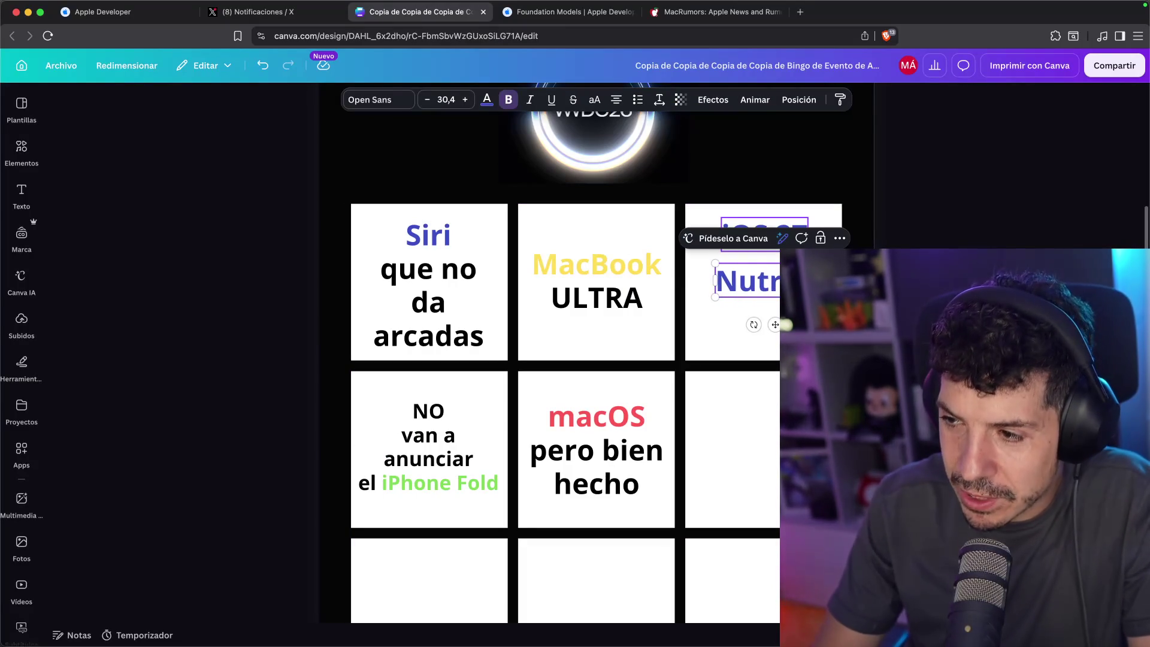
key(Escape)
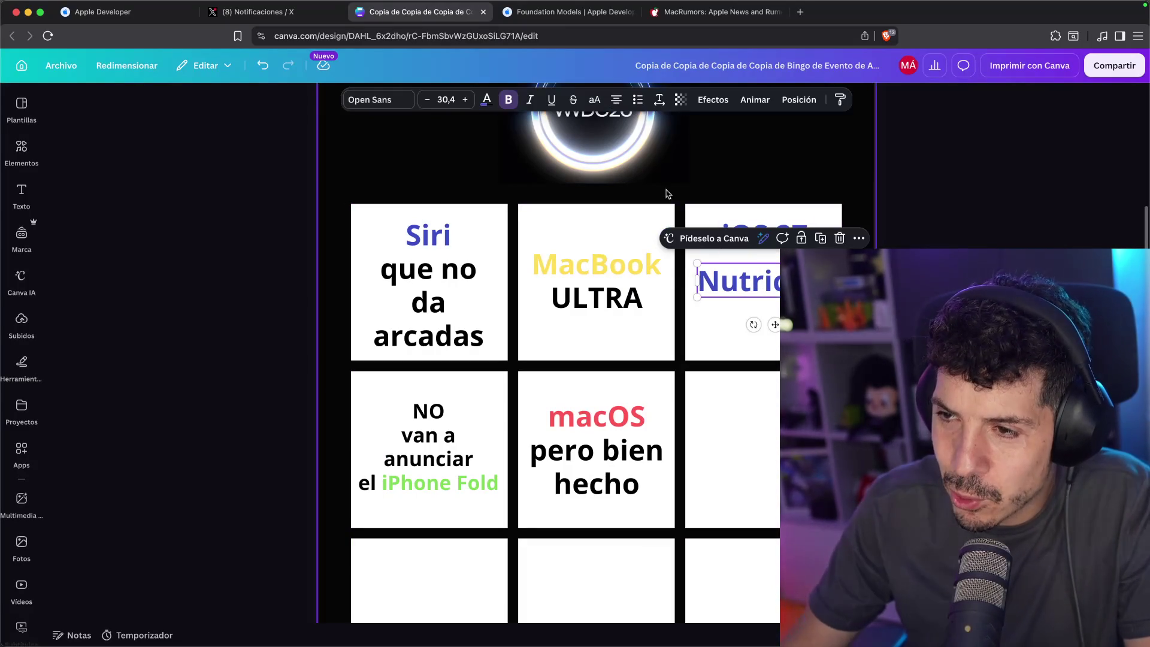
click(487, 100)
click(202, 192)
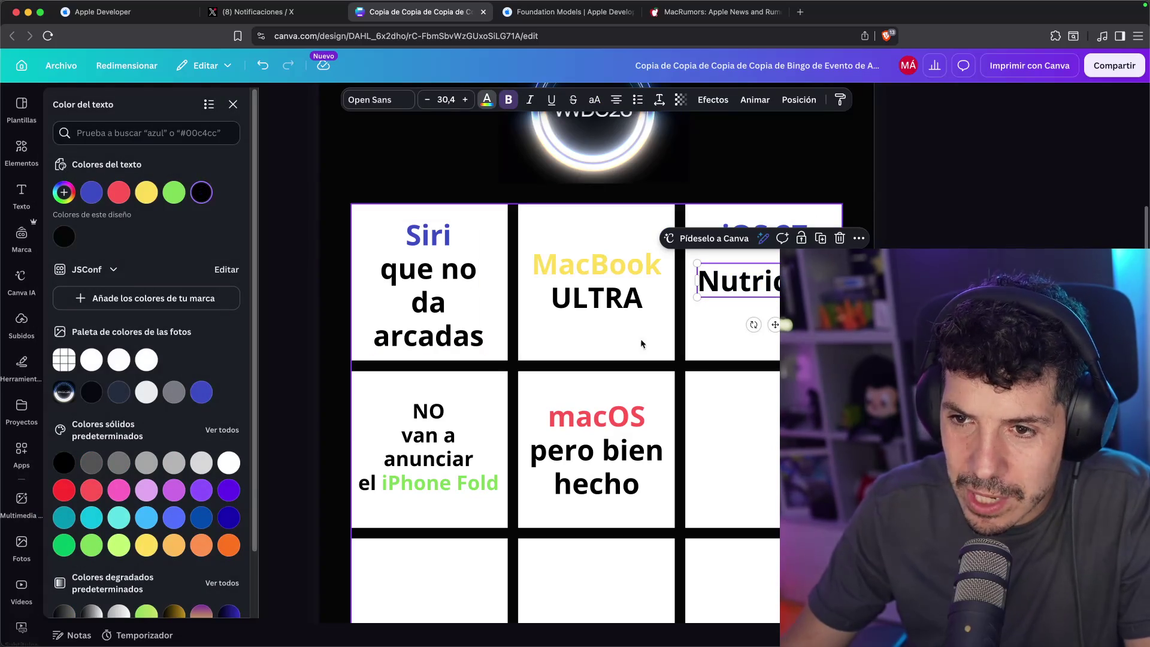
click(737, 280)
click(737, 280)
mouse_move(796, 297)
mouse_down()
mouse_move(776, 292)
mouse_move(755, 309)
mouse_up()
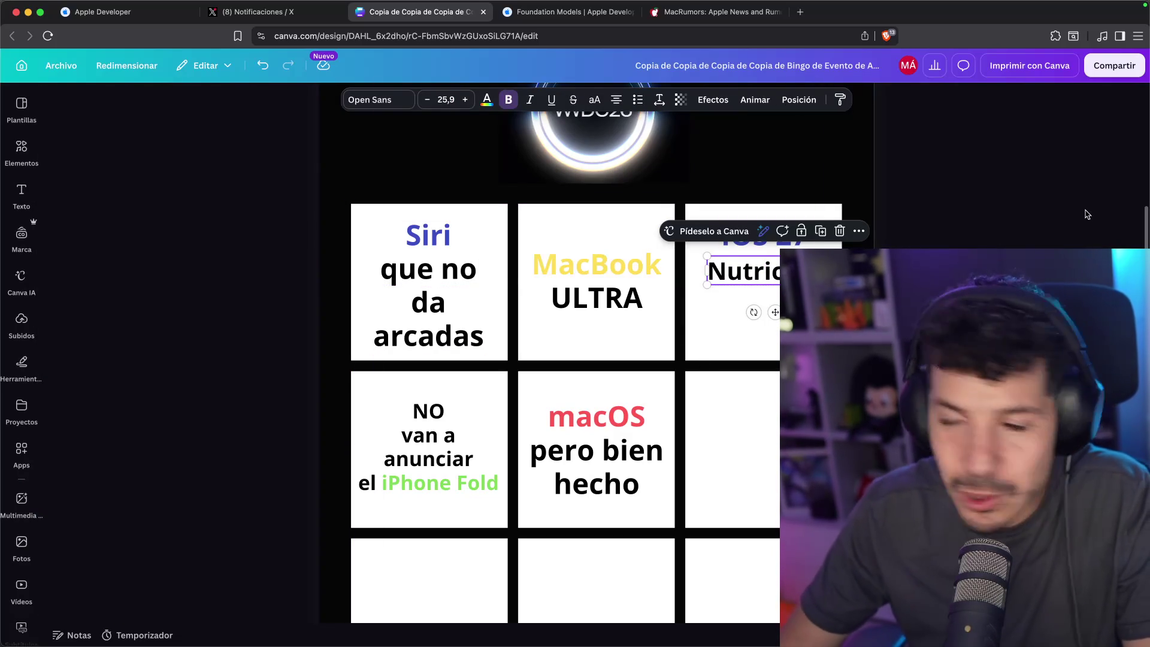
click(1007, 223)
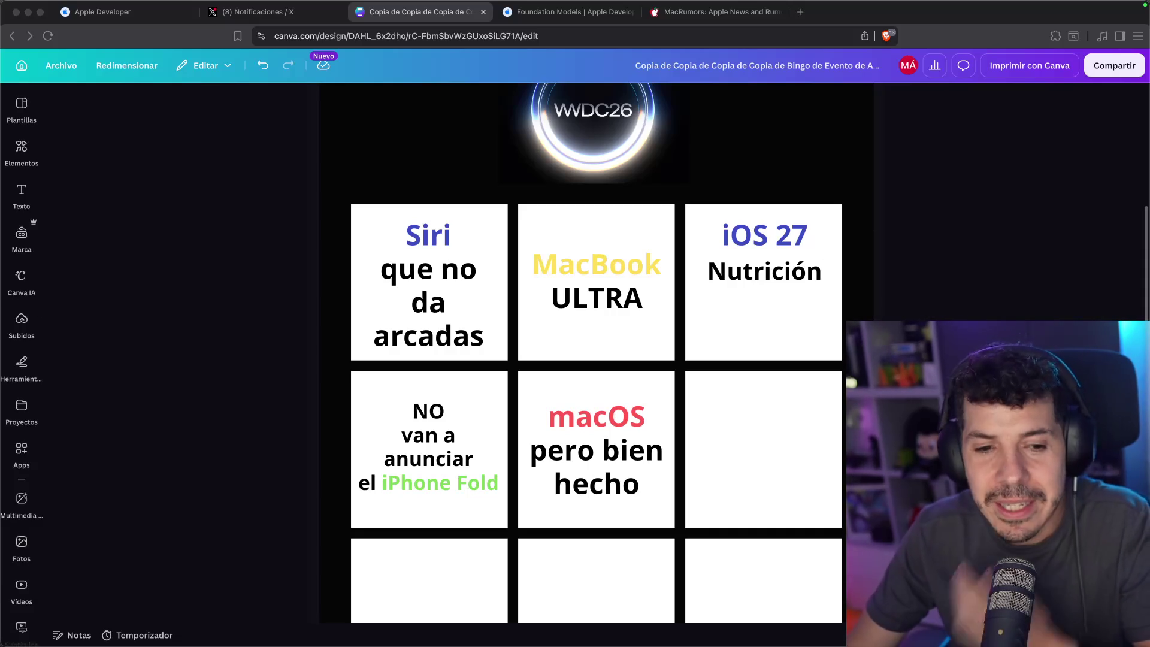
Add copies of the Nutrición line reading 'Genmoji' and 'Wallpaper' beneath it
click(786, 274)
drag(785, 274, 782, 307)
double_click(762, 306)
text(Genmoj)
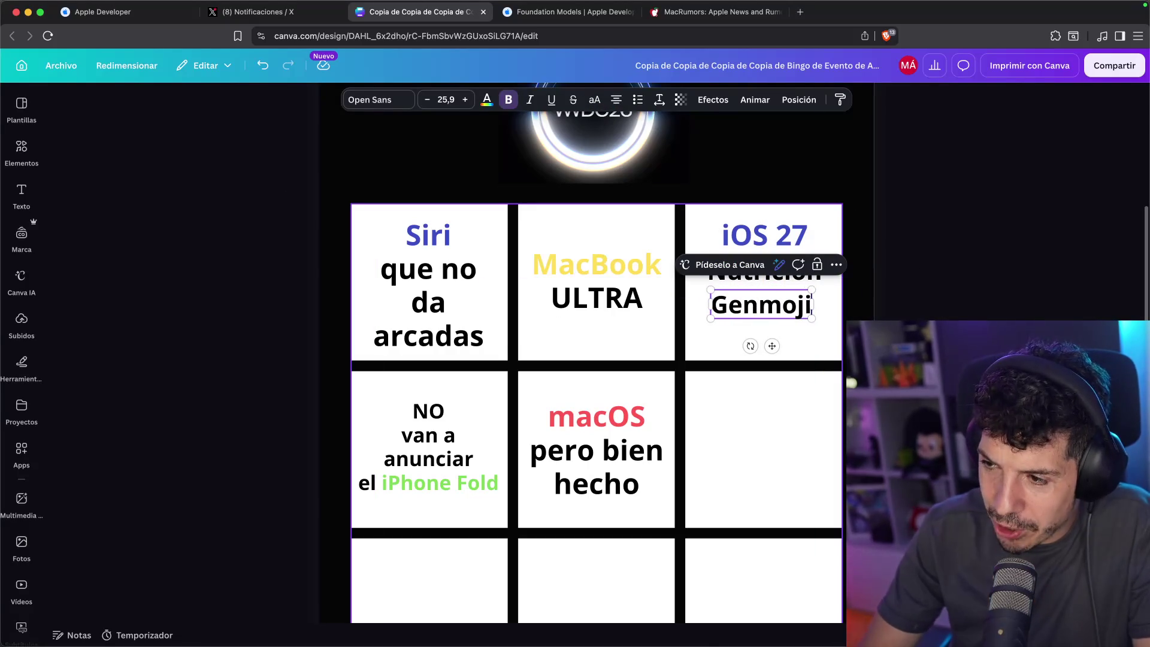
text(i)
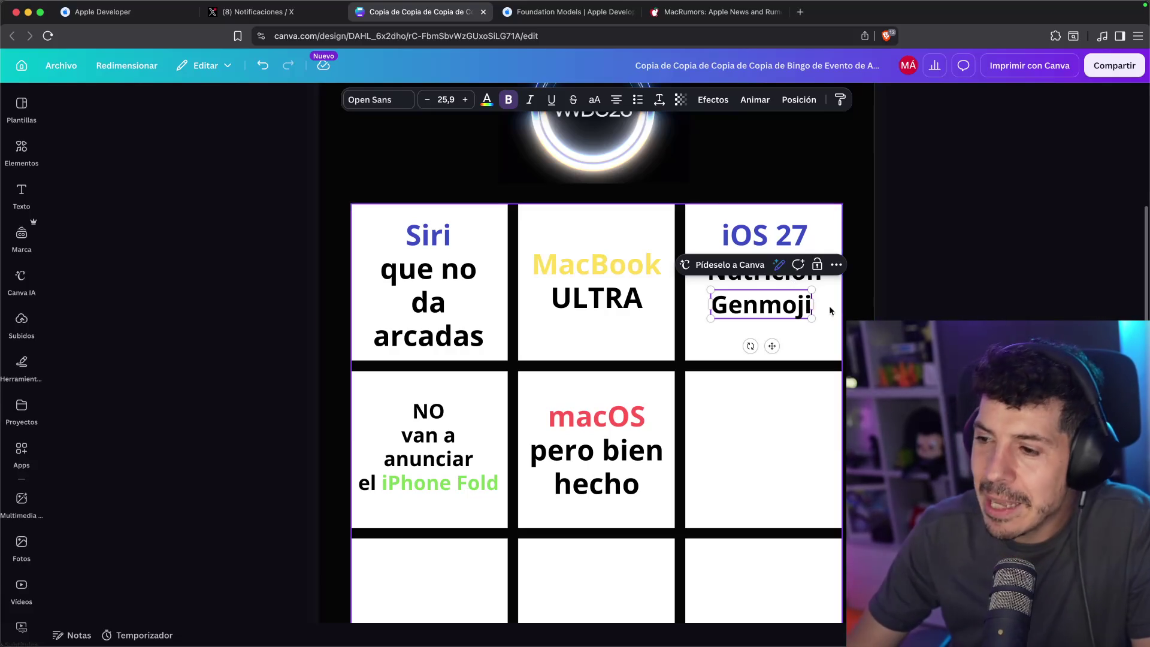
drag(758, 296, 758, 328)
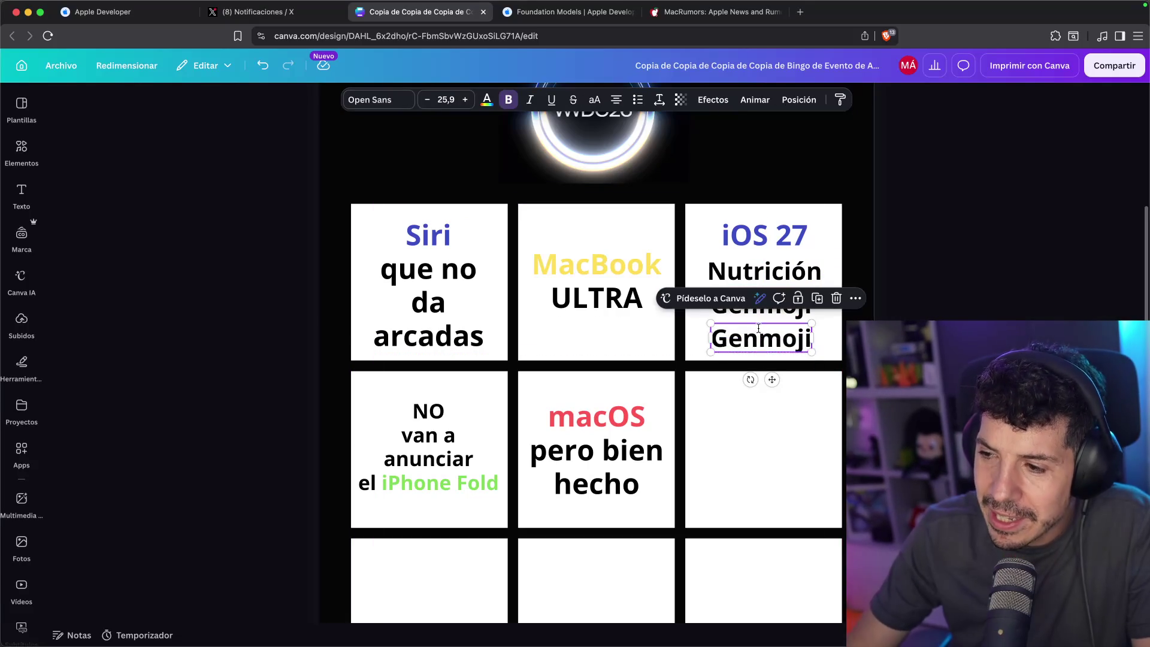
double_click(758, 333)
text(Wallpaper)
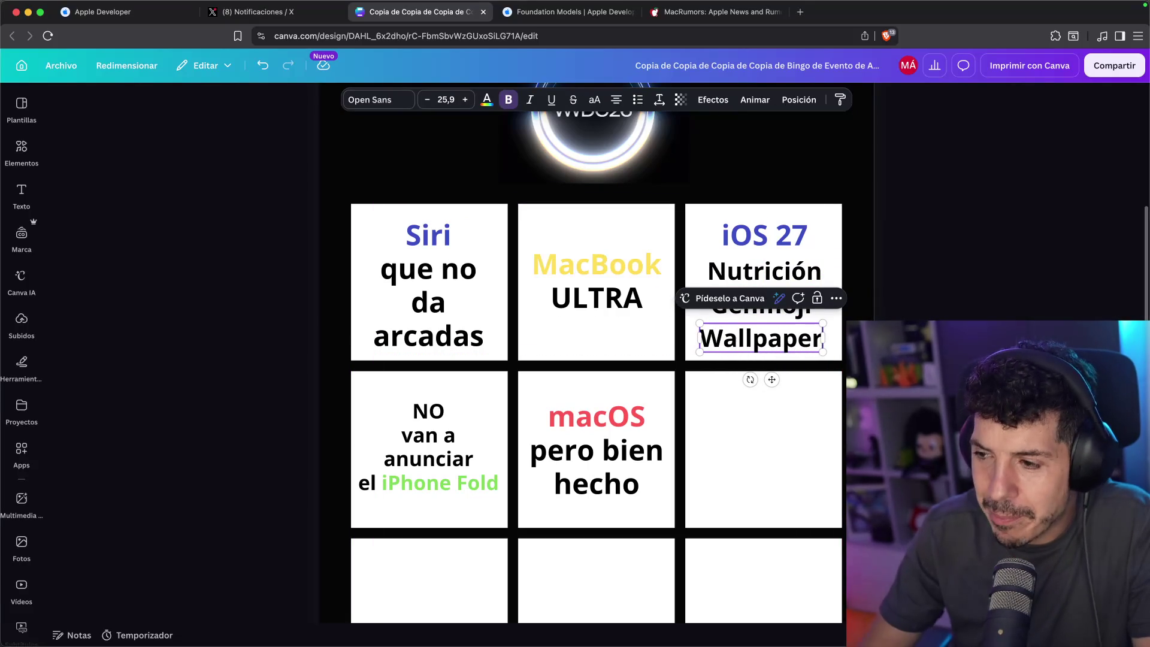
click(1067, 296)
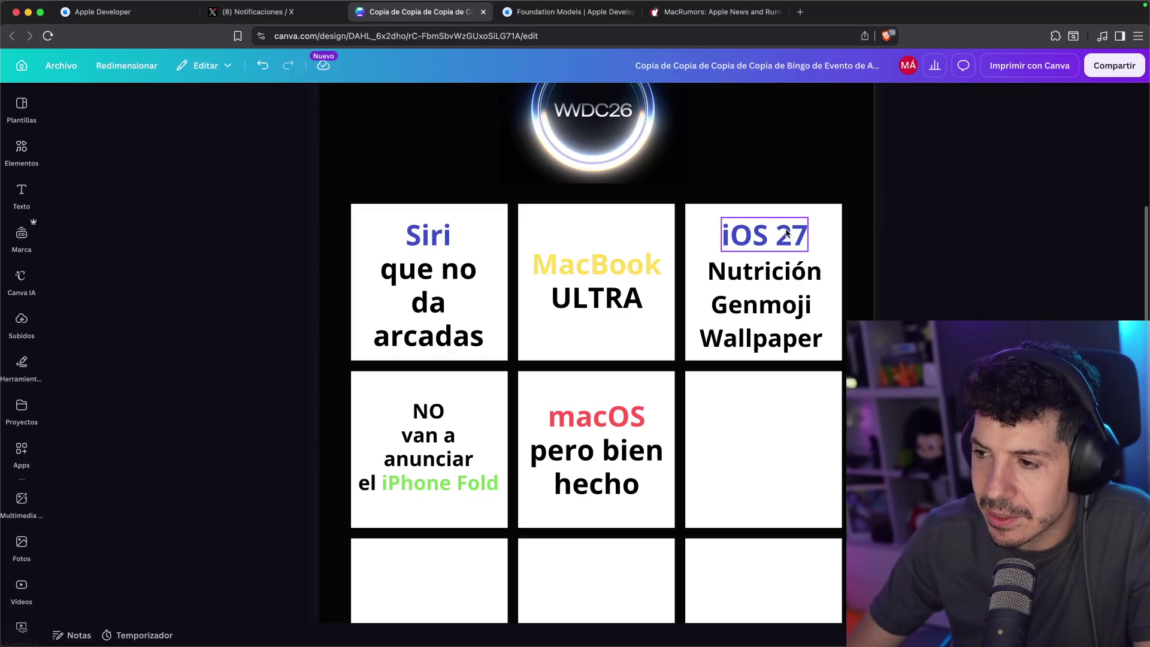
click(798, 246)
Copy the iOS 27 heading into the middle-right cell, retype it as 'Chatbot App', and centre it
mouse_move(797, 246)
mouse_down()
mouse_move(779, 240)
mouse_move(759, 372)
mouse_move(761, 448)
mouse_up()
key(Escape)
scroll(597, 360, down, 2)
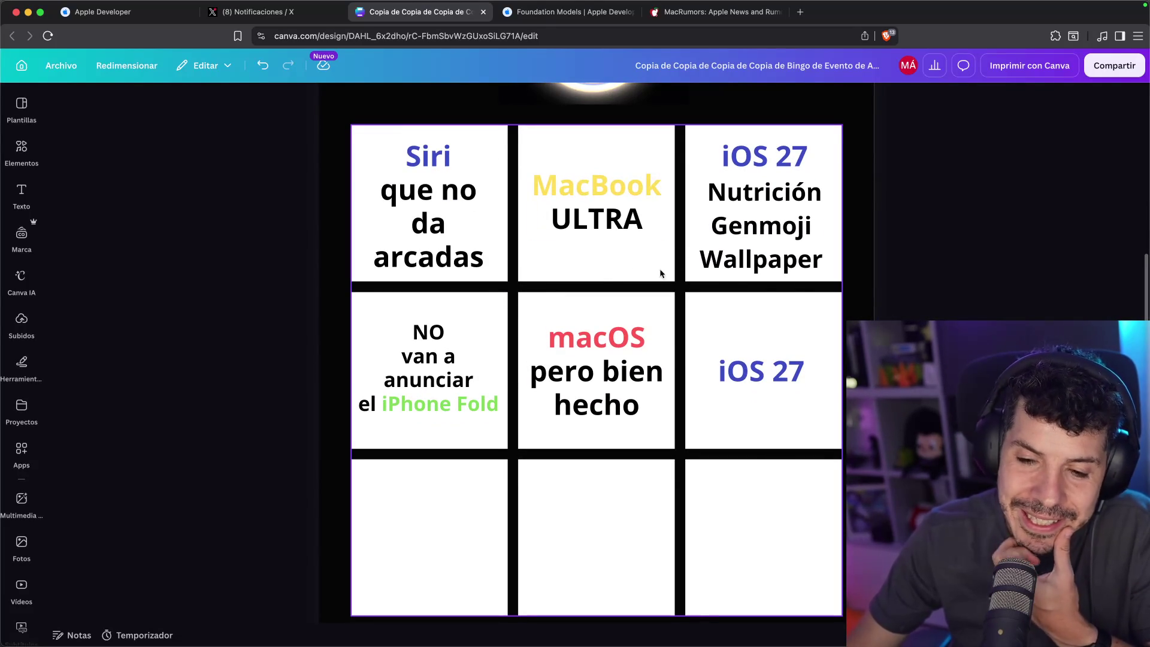
double_click(760, 372)
text(Chatbot App)
key(Escape)
click(735, 377)
drag(736, 378, 734, 361)
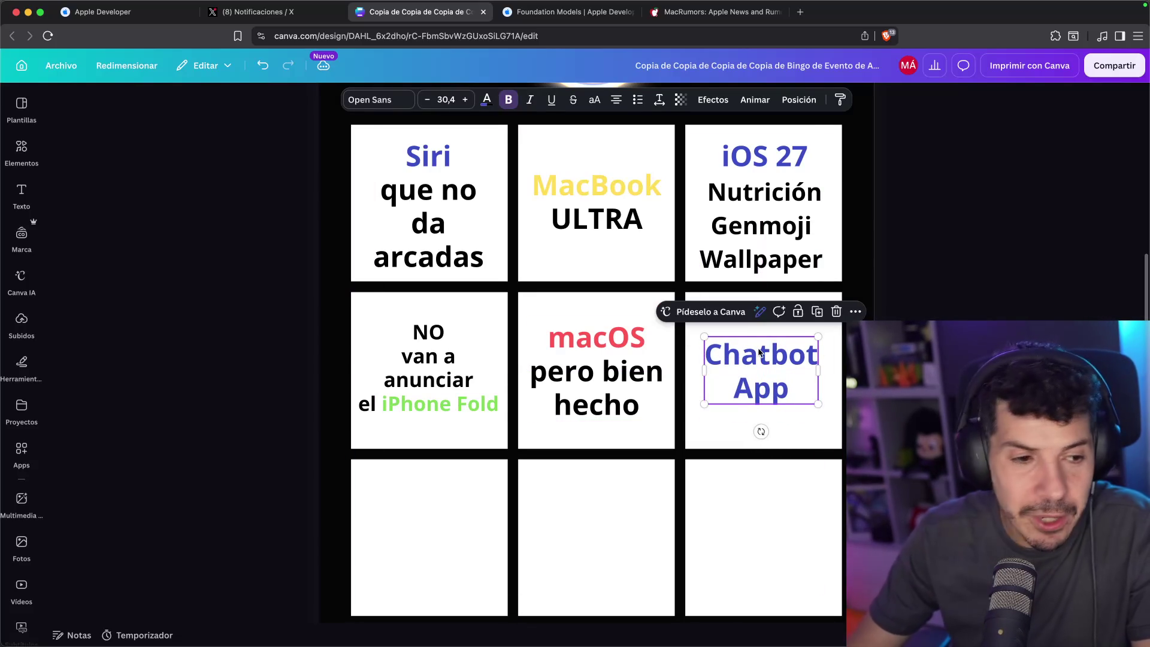
key(Escape)
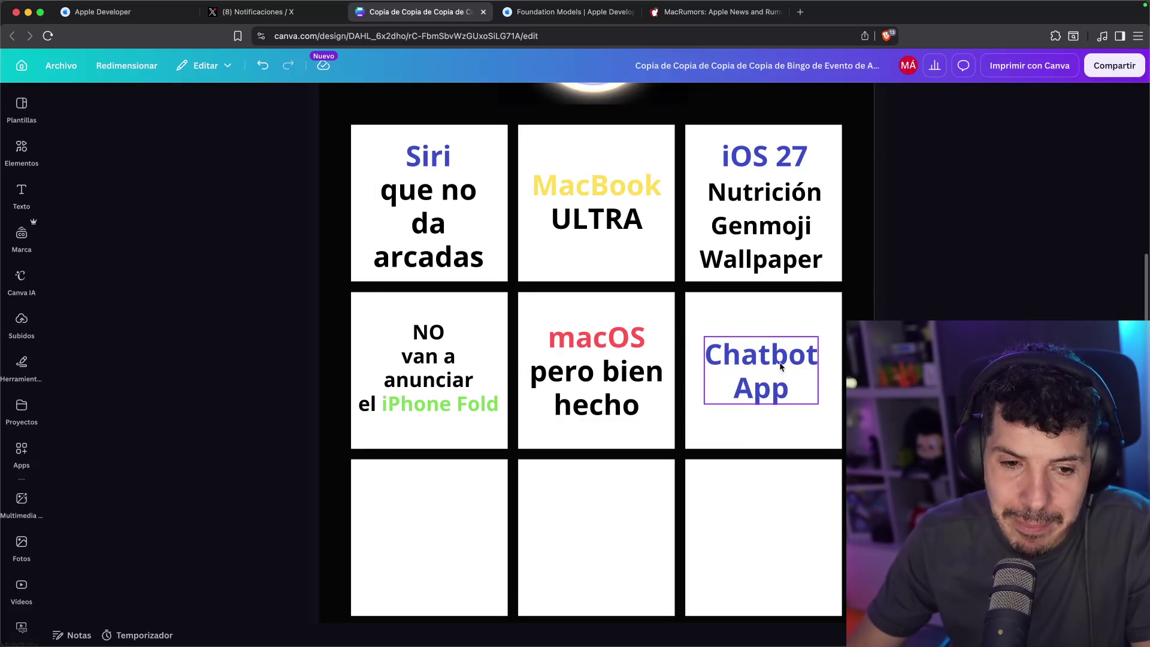
Set the Chatbot App text colour to black
click(782, 350)
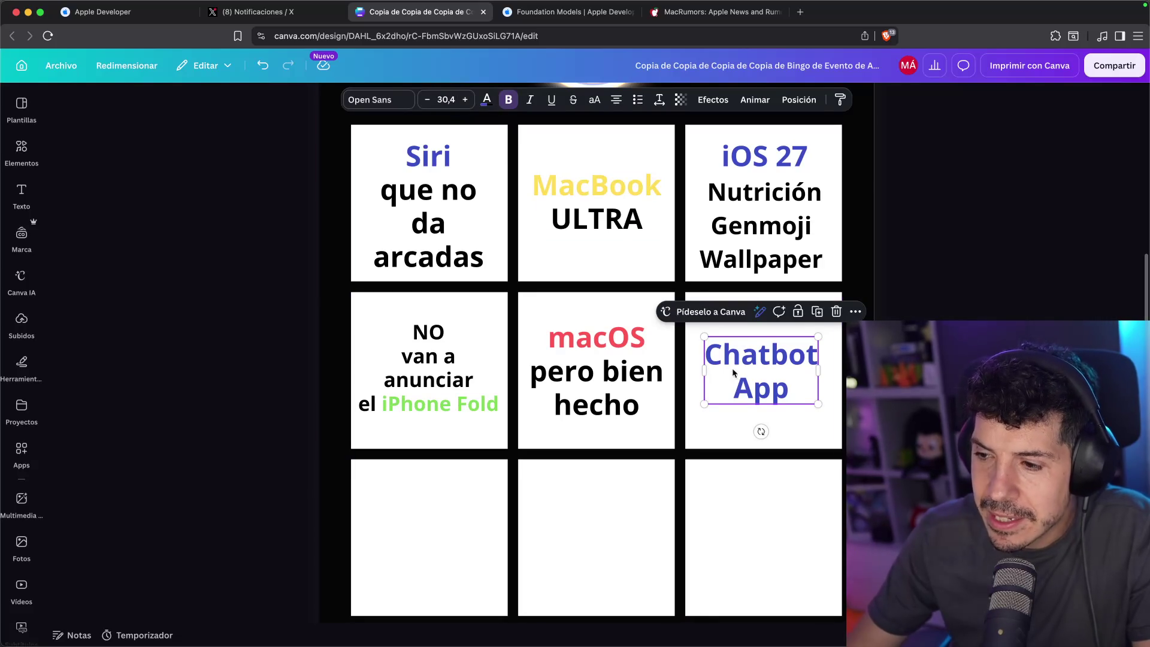
click(761, 364)
key(ctrl+a)
click(487, 100)
click(202, 192)
click(826, 381)
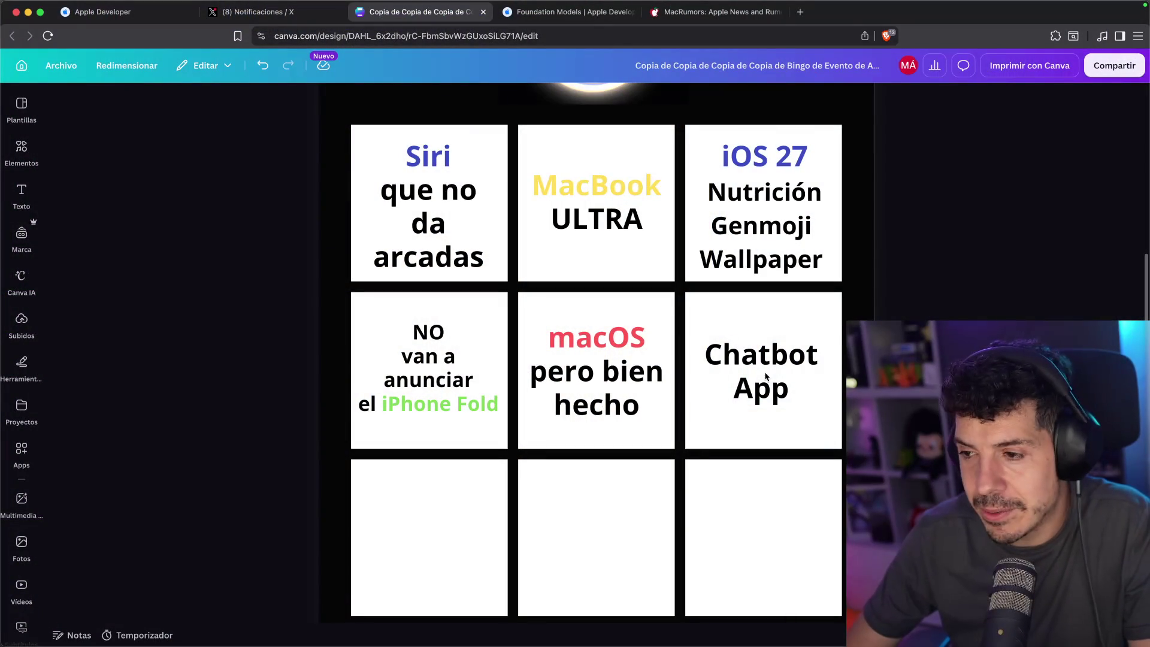
Colour the iOS 27 heading green and the word 'Chatbot' blue
click(771, 355)
double_click(761, 355)
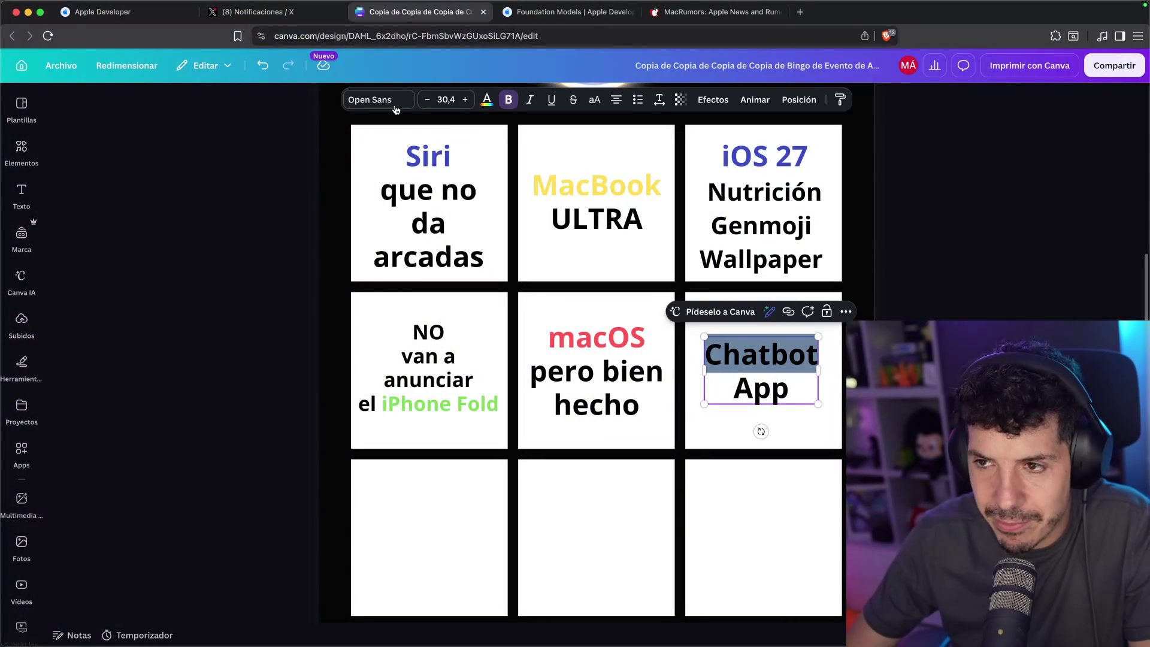
click(485, 99)
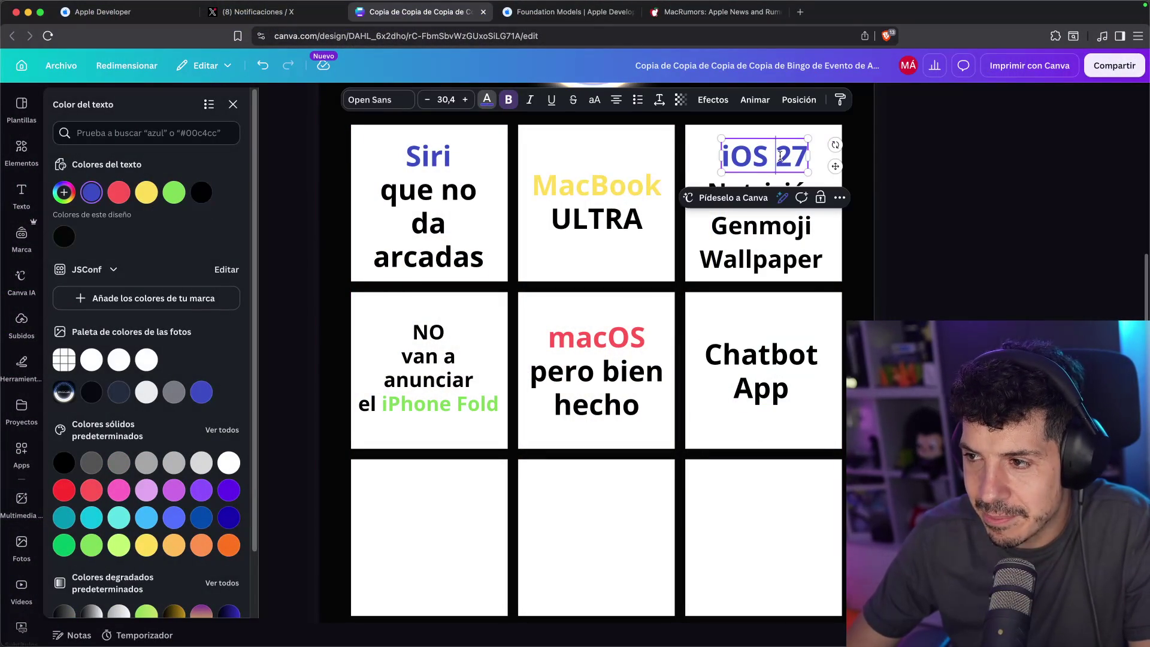
key(ctrl+shift+z)
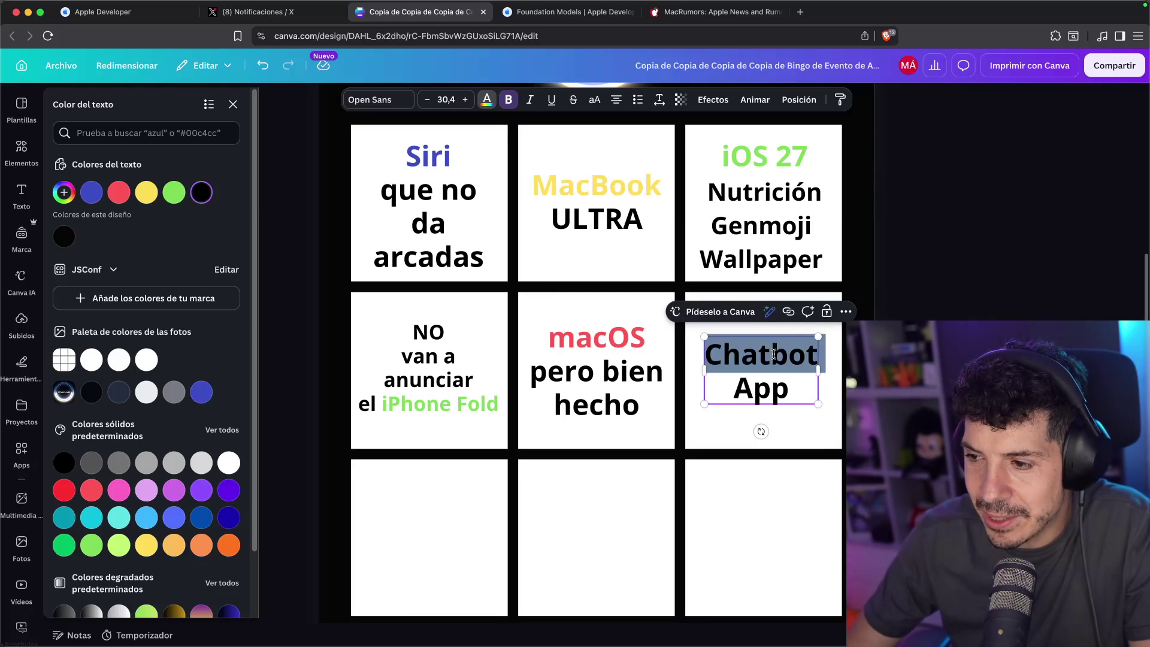
click(86, 193)
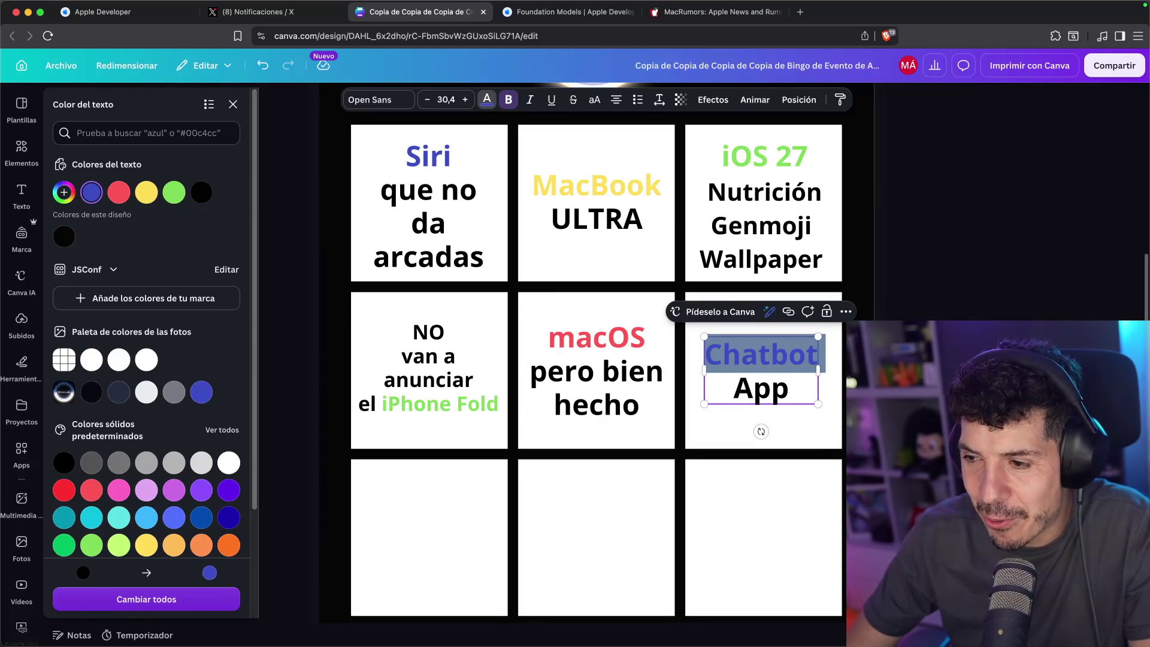
key(Escape)
Copy the iPhone Fold phrase into the bottom-middle cell
scroll(439, 308, down, 2)
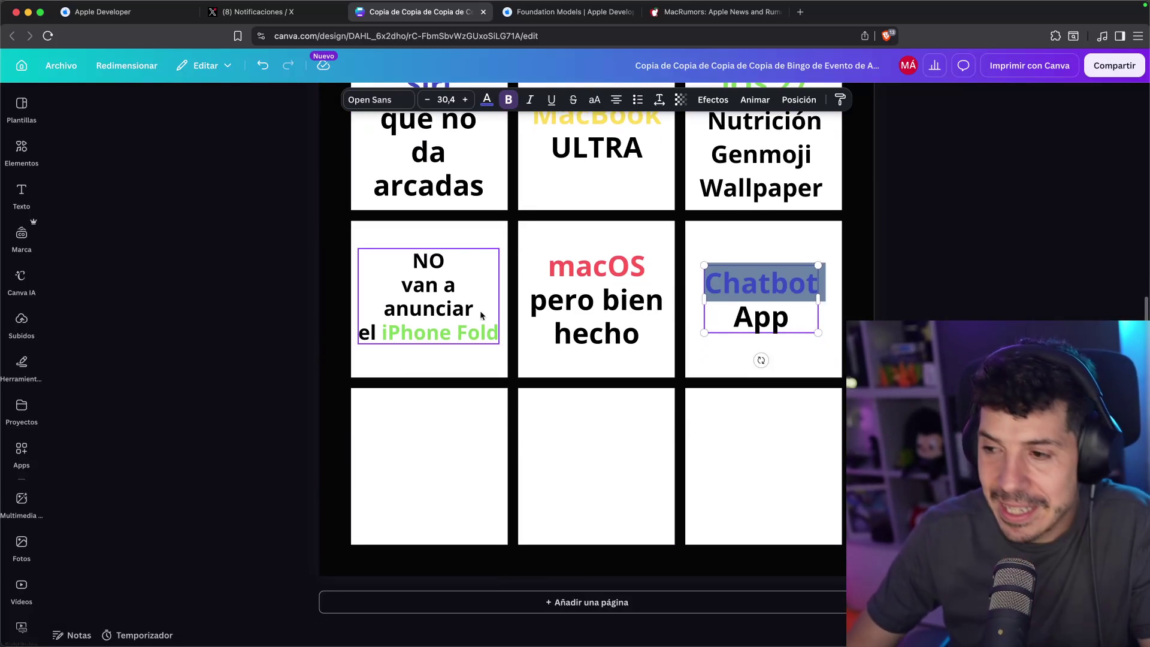
click(439, 309)
alt+drag(440, 309, 595, 464)
double_click(595, 464)
key(super+t)
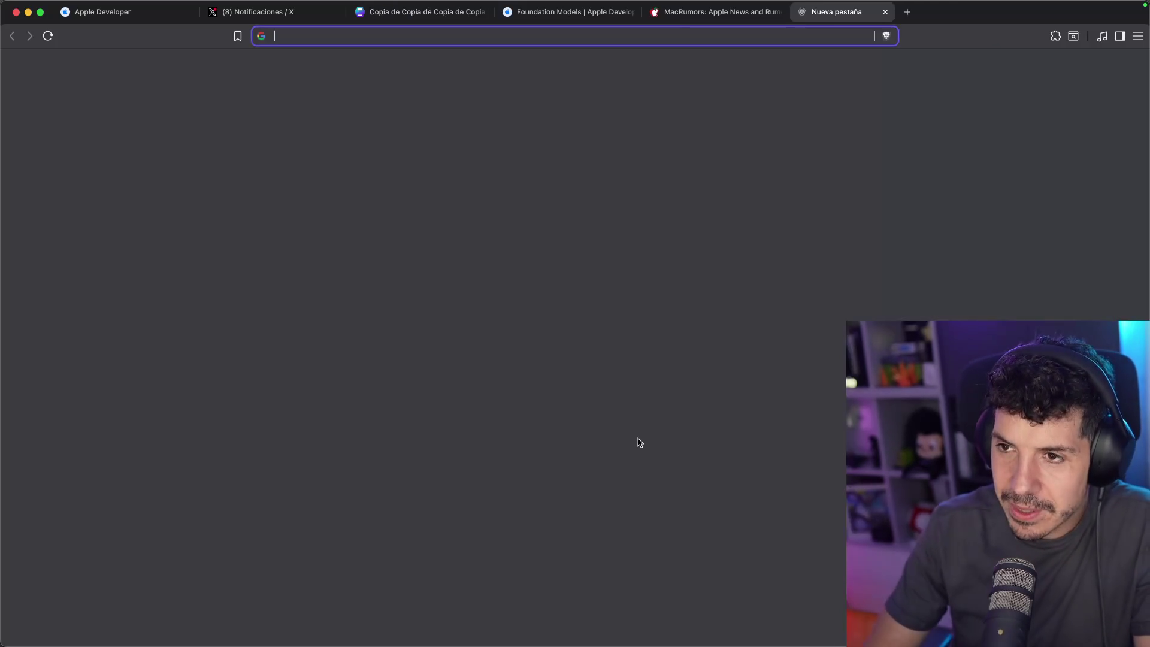
Check Mac mini chip options from 969,00 € on apple.com, then duplicate the MacBook ULTRA box
text(apple)
key(Return)
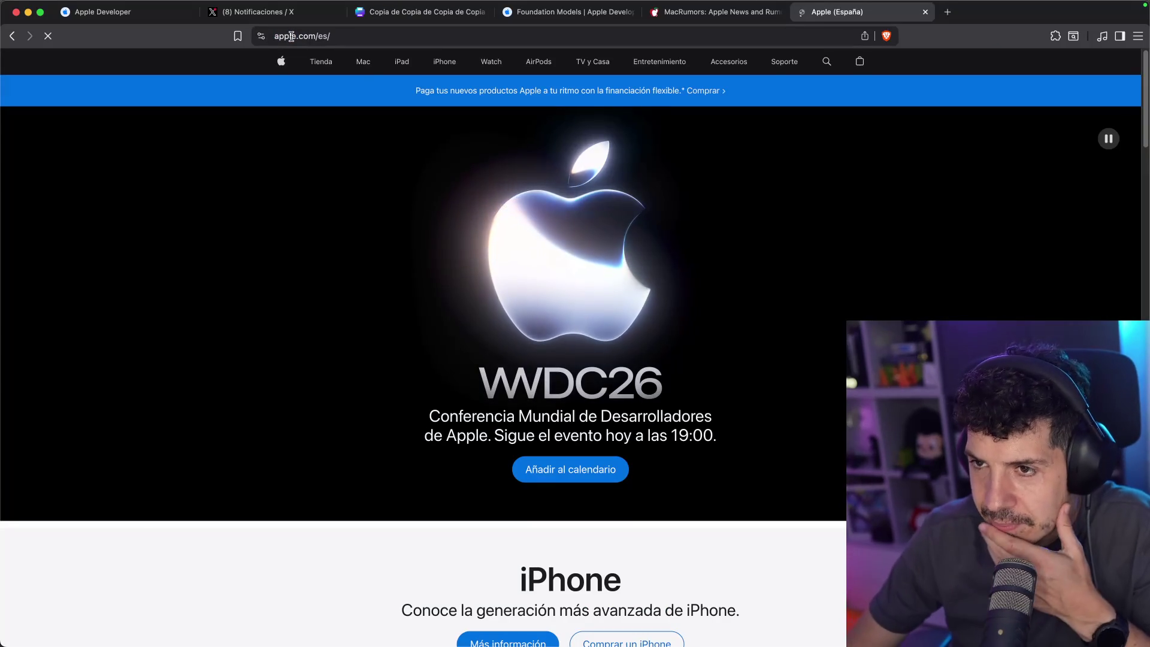
click(371, 72)
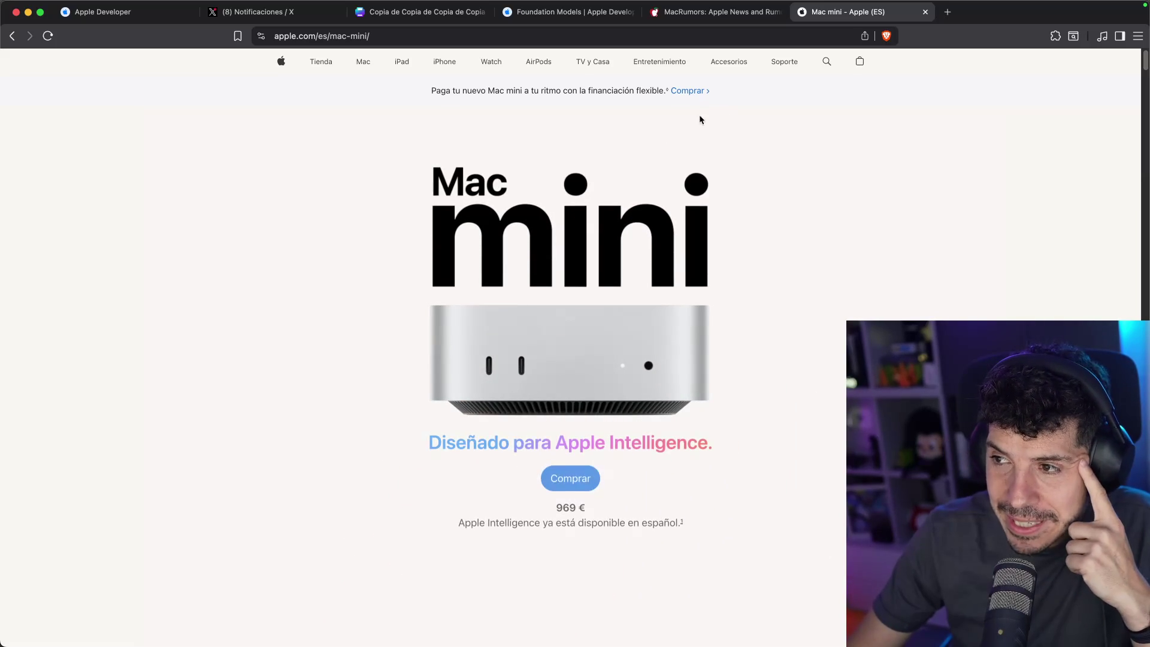
click(595, 480)
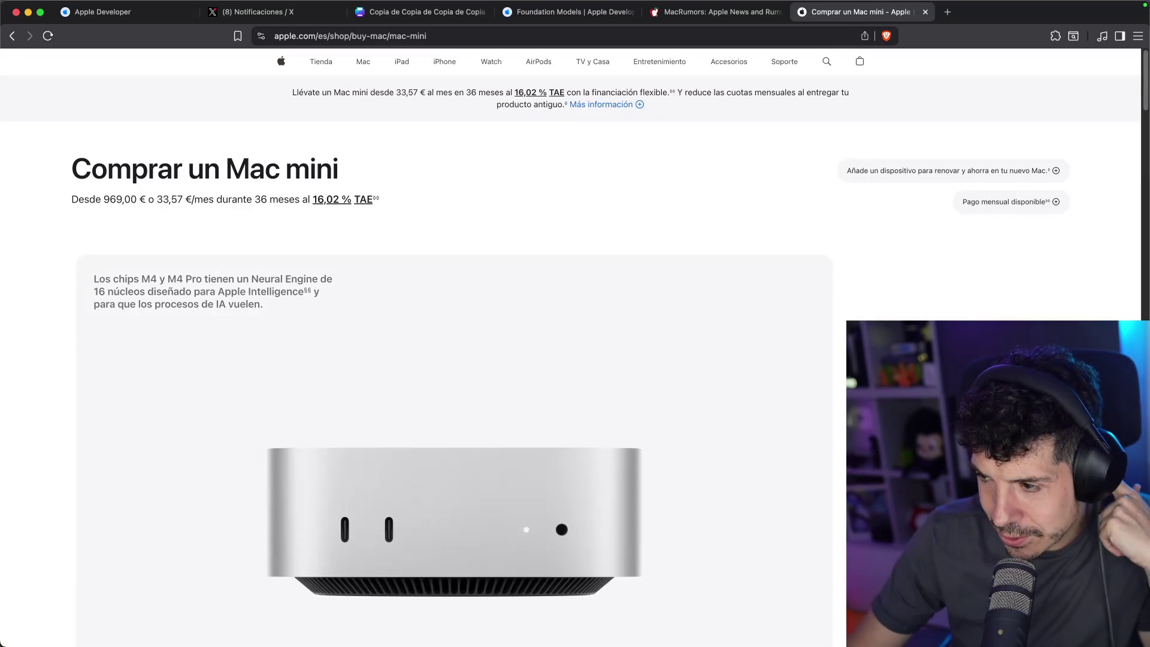
scroll(737, 420, down, 3)
scroll(1033, 227, down, 3)
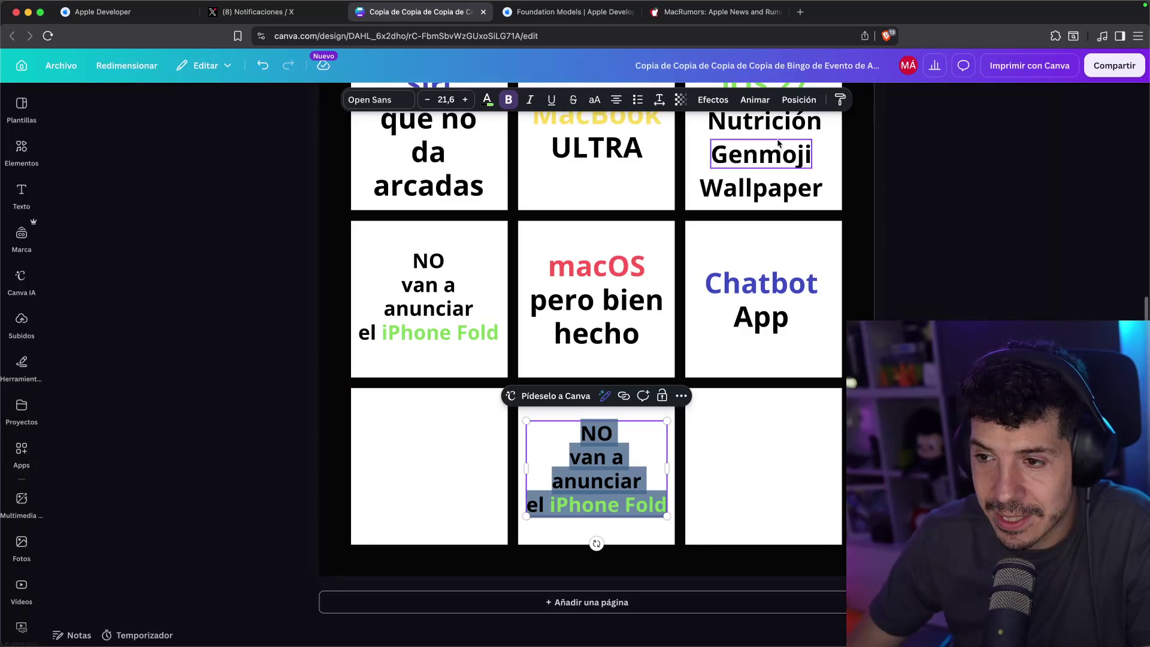
scroll(599, 359, up, 3)
click(631, 221)
key(super+d)
Retype the duplicated MacBook ULTRA text as the chip name 'M6 Ultra'
double_click(624, 265)
text(m6)
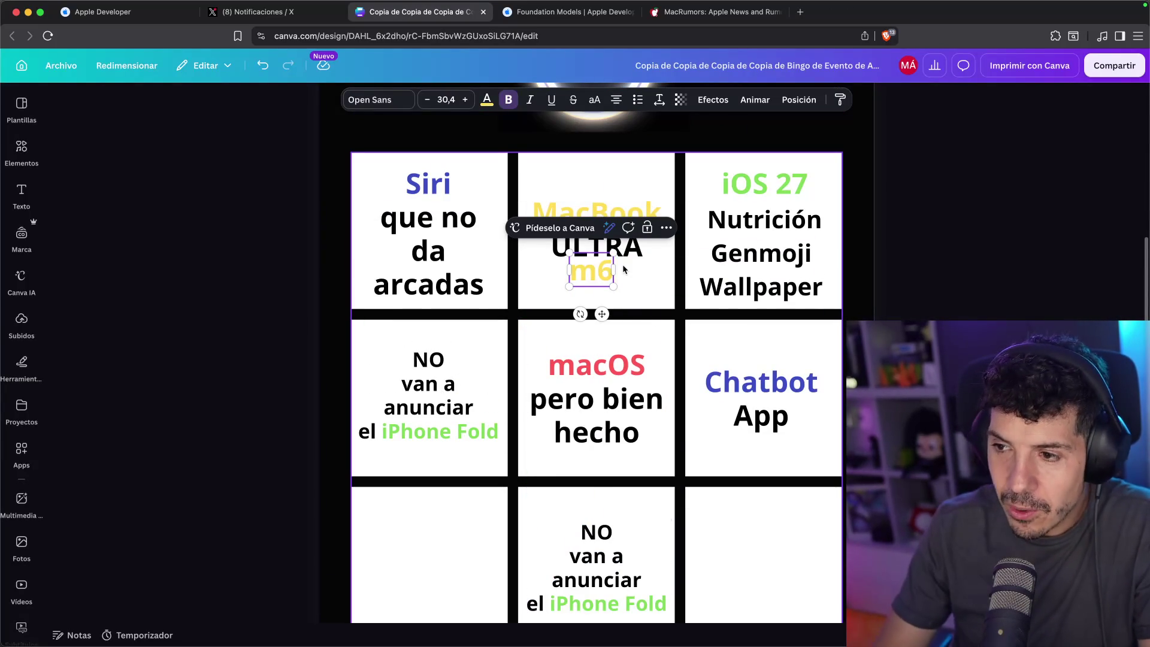
key(BackSpace)
key(BackSpace)
text(M6 Ultra)
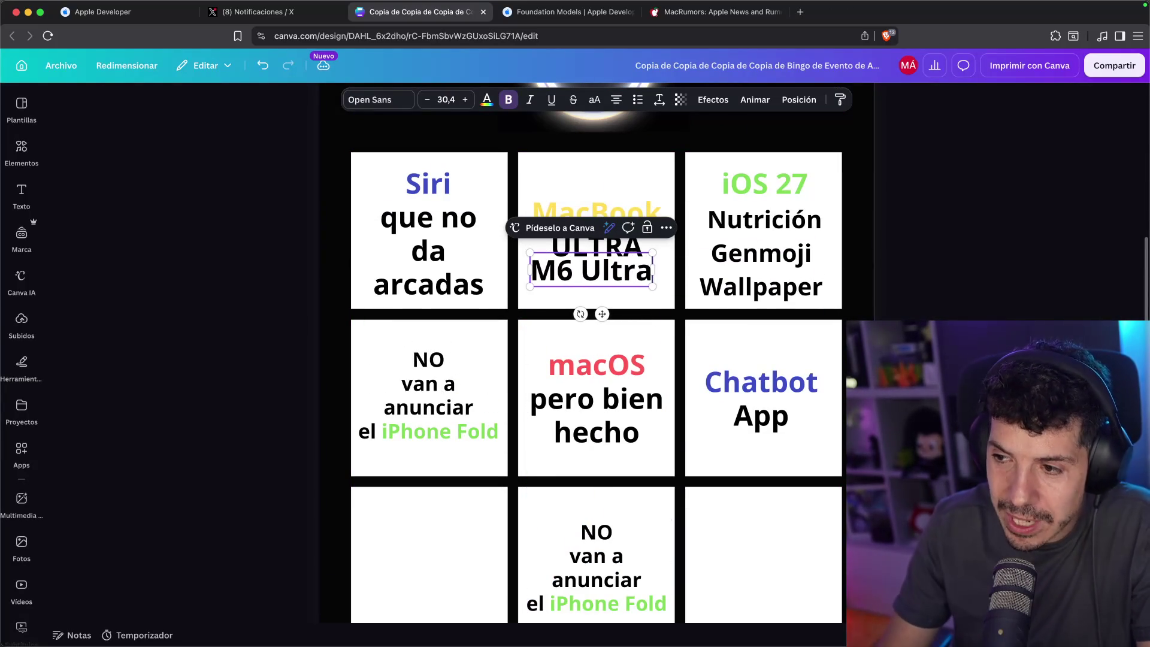
key(Return)
text(Ultr)
Search Google for "m5 ultra" in a new tab
key(super+t)
text("m5 ultra")
key(Return)
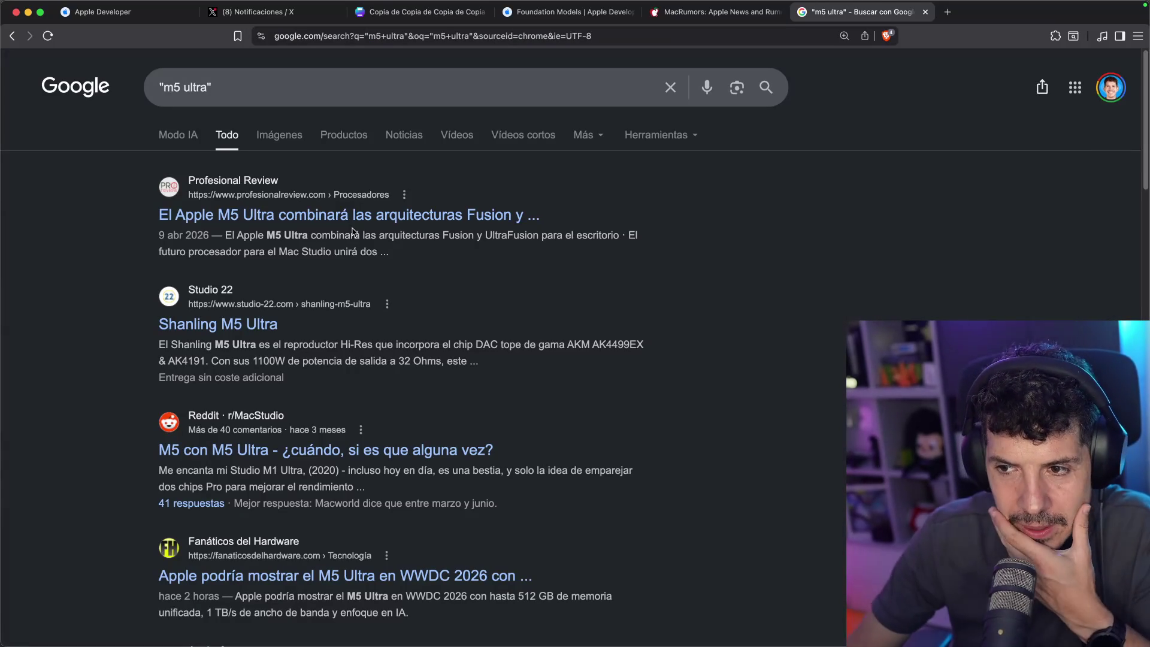
Read the Profesional Review article about the M5 Ultra
click(359, 221)
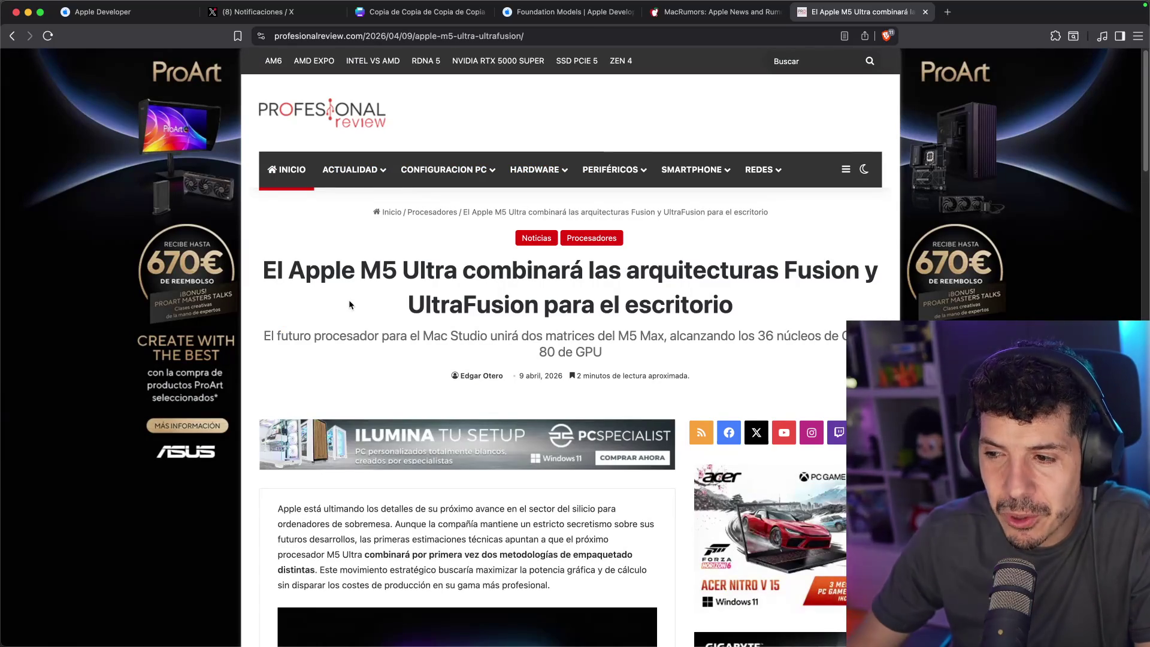
drag(381, 336, 584, 337)
click(601, 340)
scroll(404, 337, down, 3)
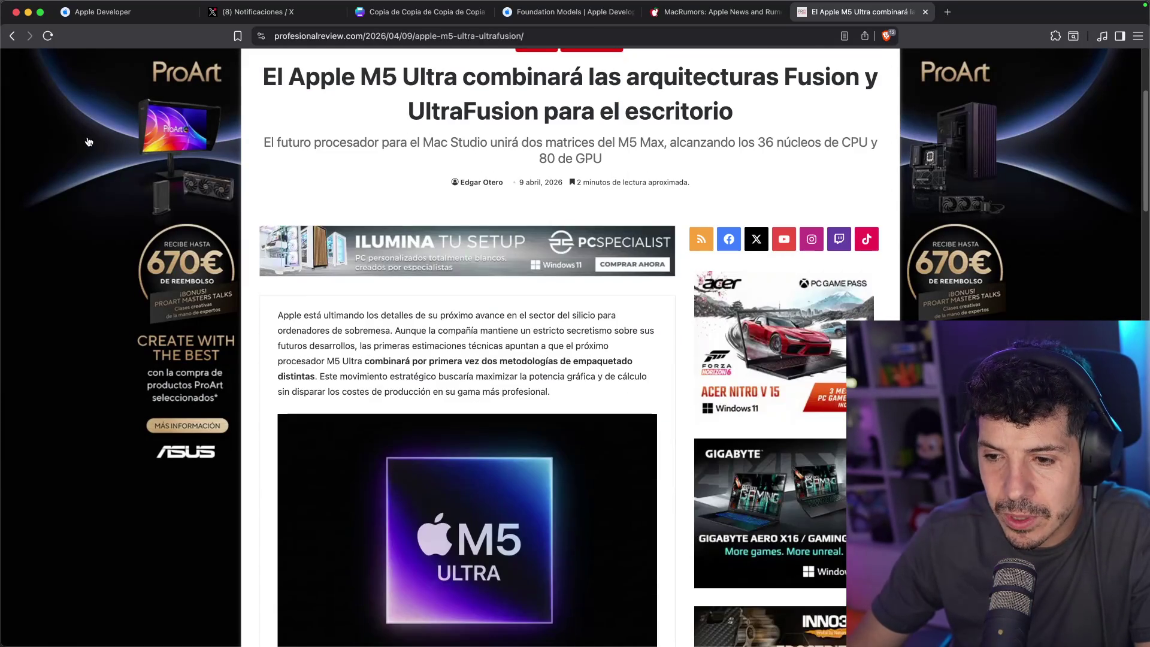
Go back over the 'm5 ultra' results, then close that tab to return to Canva
click(10, 34)
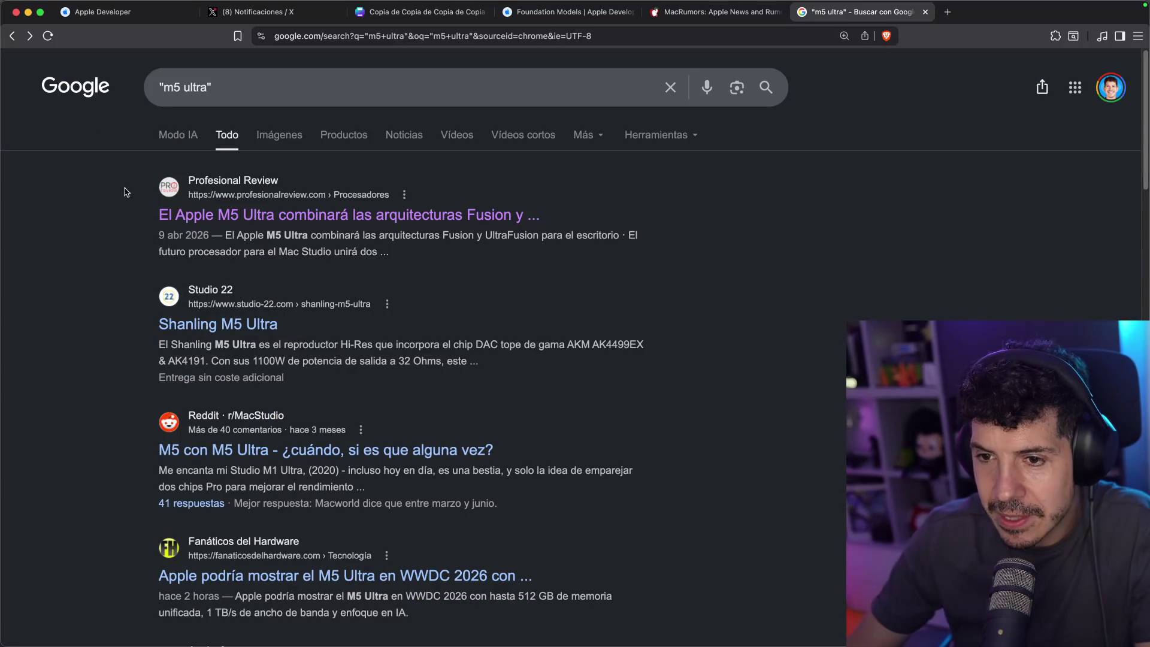
scroll(153, 245, down, 3)
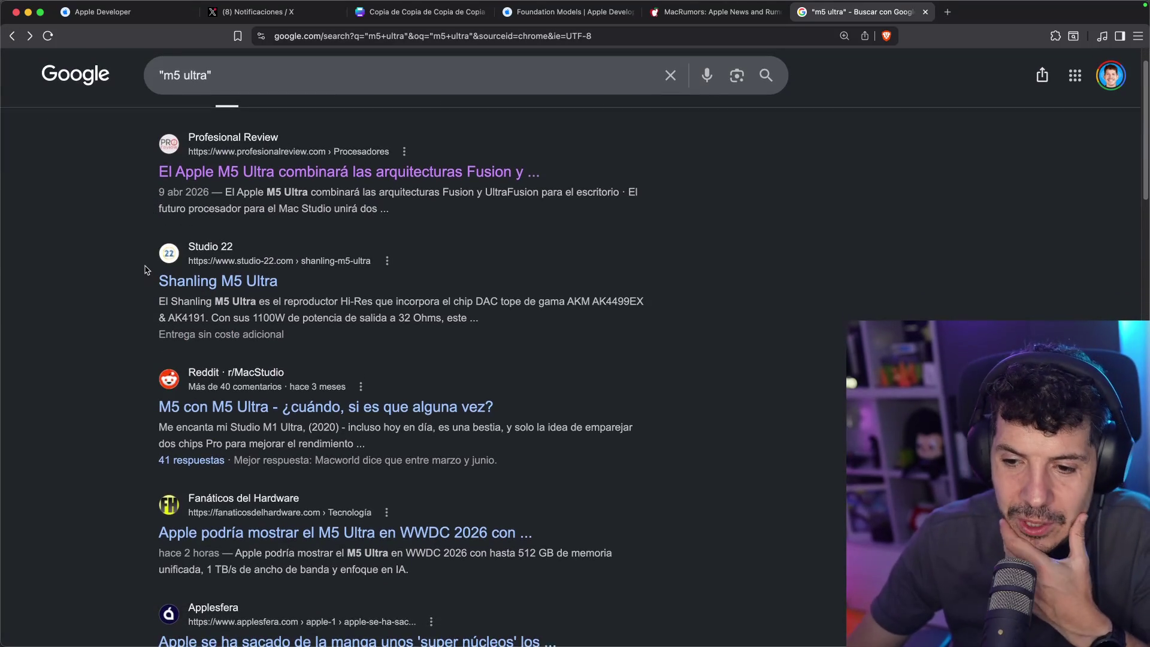
key(super+w)
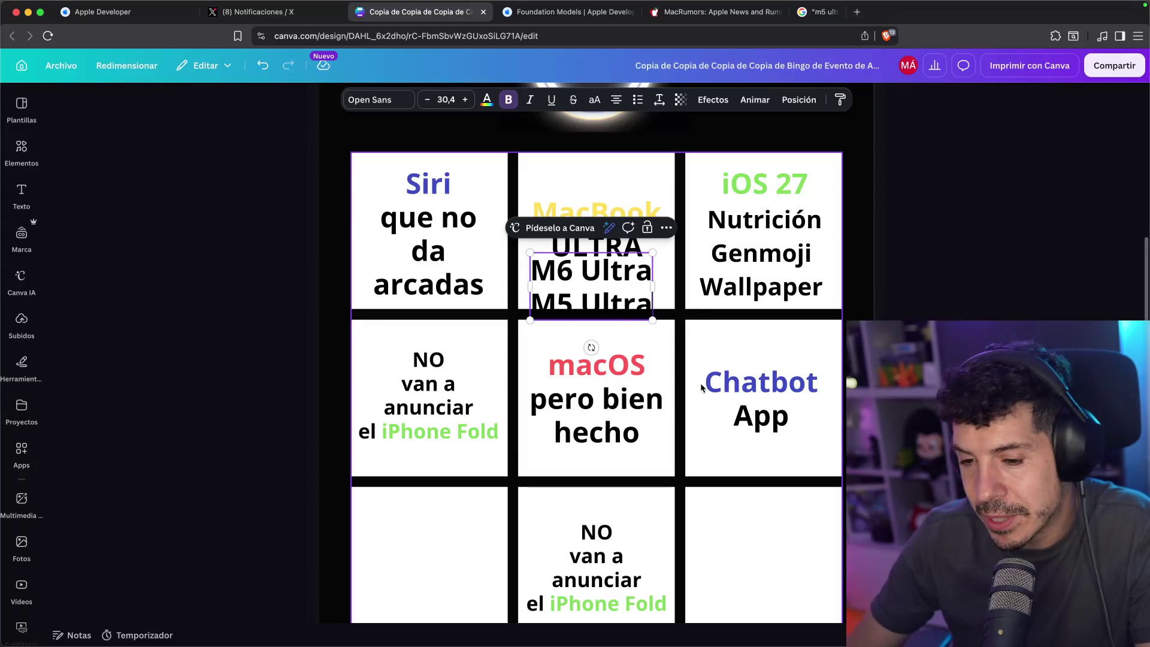
Delete the M6 Ultra line and shrink M5 Ultra to sit below ULTRA
triple_click(584, 272)
key(BackSpace)
click(559, 299)
click(593, 271)
mouse_move(532, 279)
mouse_down()
mouse_move(570, 271)
mouse_move(576, 284)
mouse_up()
Replace the bottom-middle iPhone Fold text with 'Mac Mini' on its own line
scroll(773, 420, down, 2)
click(625, 487)
triple_click(625, 486)
text(Mac Mini)
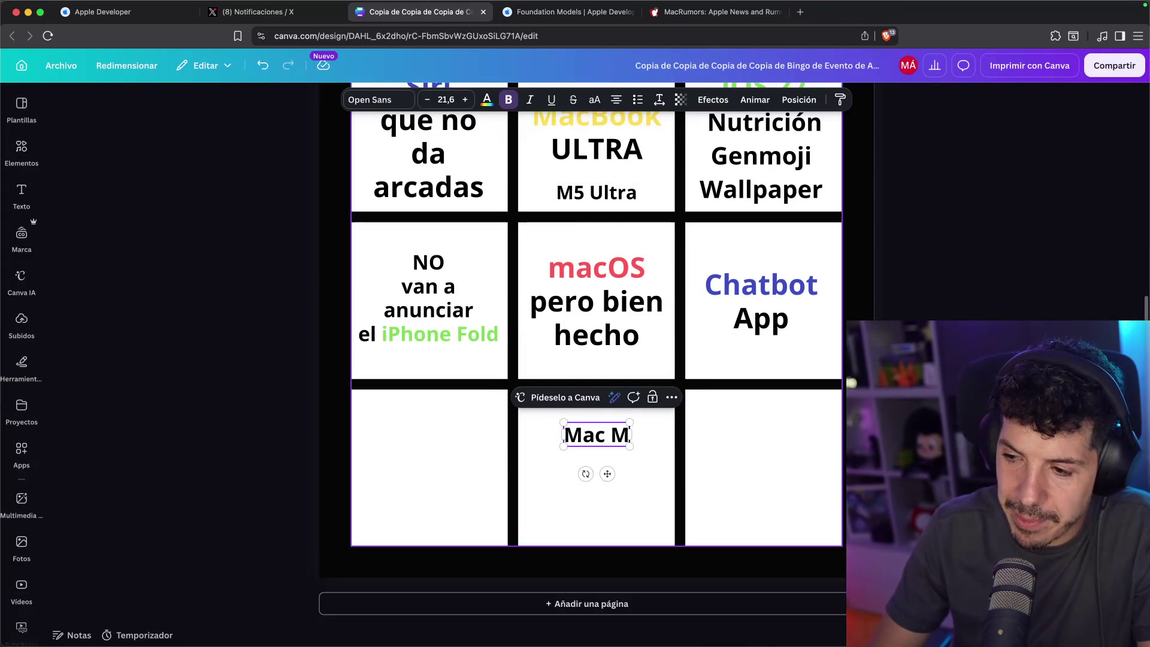
key(Return)
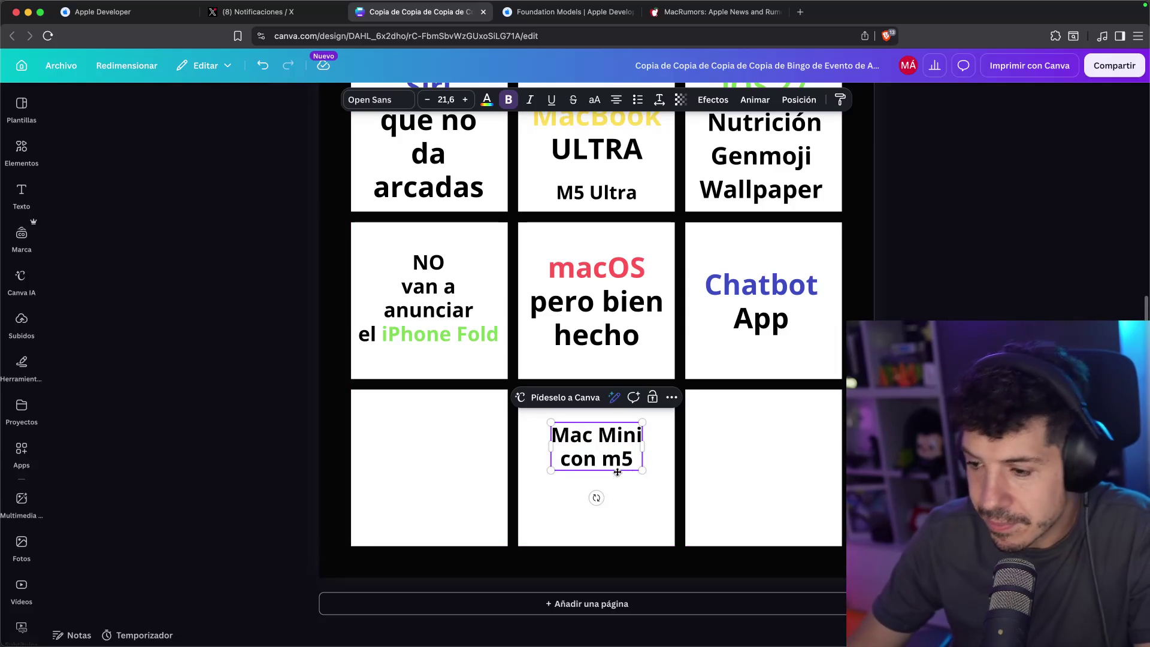
Colour the Mac Mini text green and enlarge the 'Mac Mini con m5' text box
triple_click(620, 434)
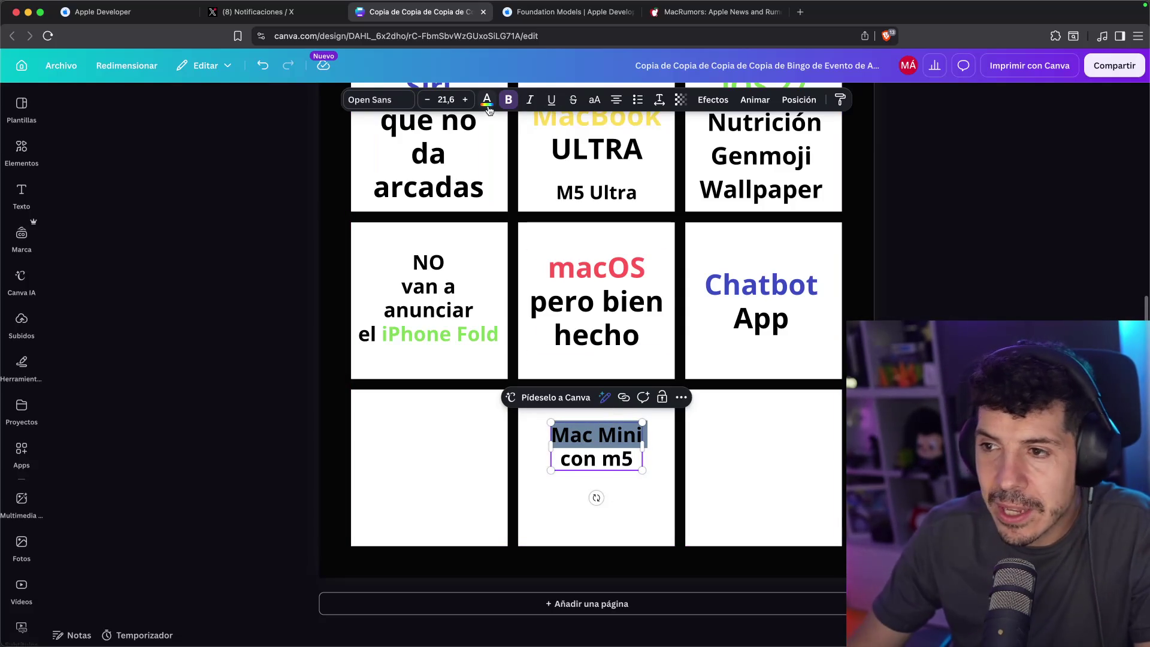
click(487, 101)
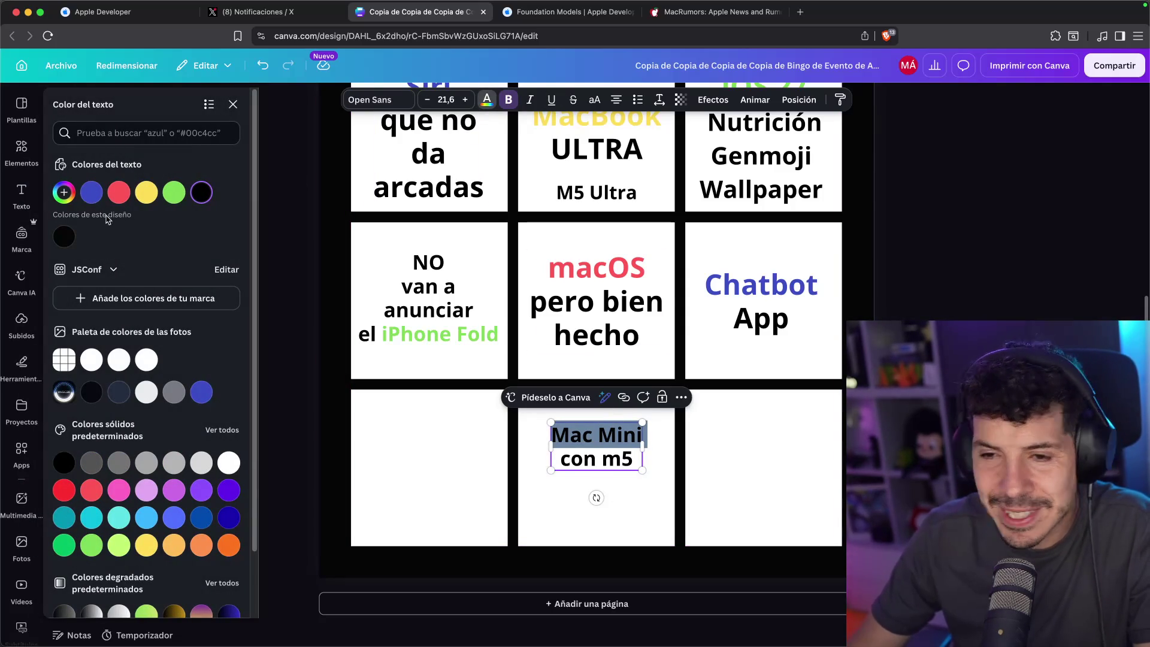
click(174, 193)
click(604, 492)
click(606, 458)
mouse_move(645, 473)
mouse_down()
mouse_move(691, 499)
mouse_move(625, 485)
mouse_up()
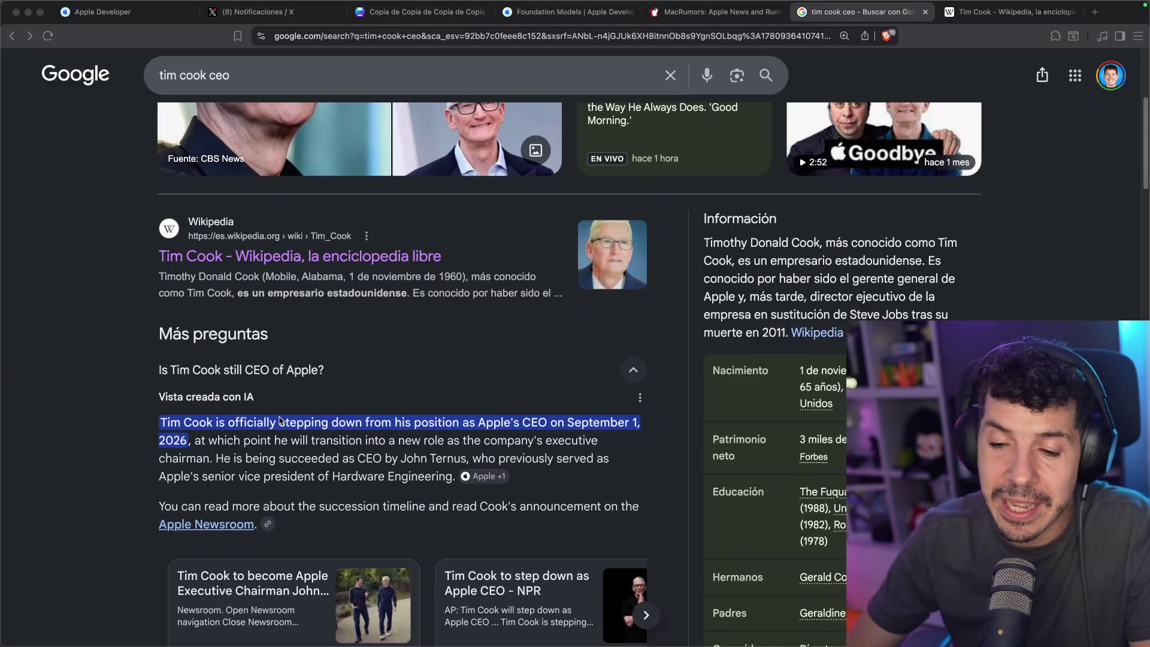
Open and read Apple's Newsroom announcement of its CEO succession
scroll(282, 423, down, 2)
click(290, 477)
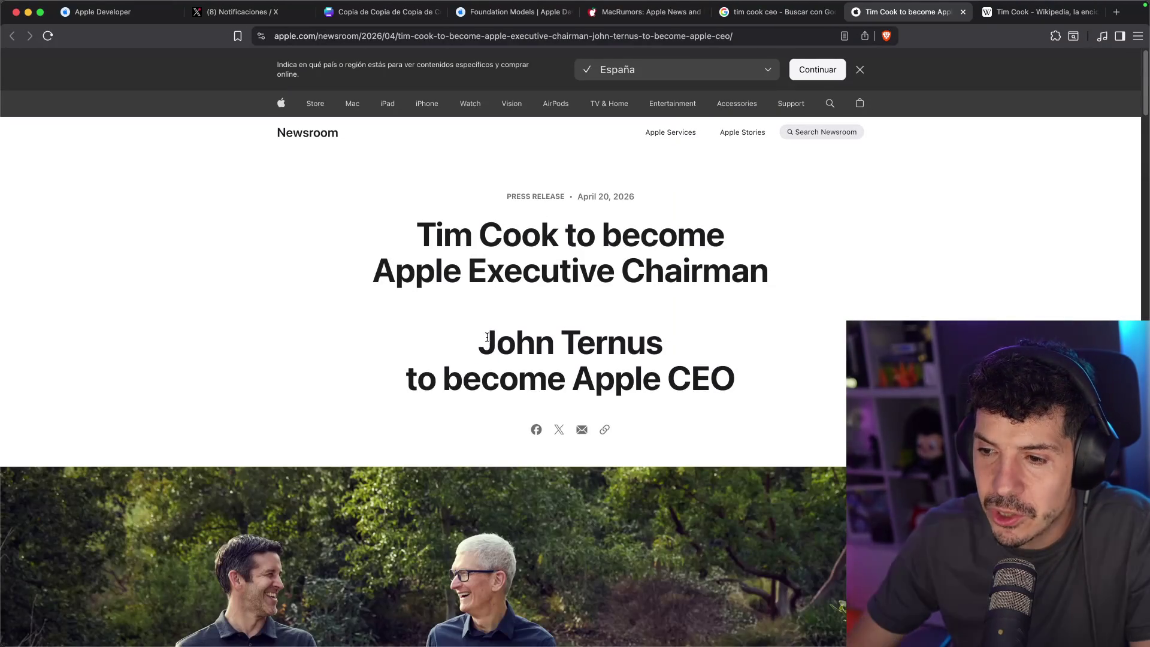
drag(476, 343, 673, 334)
scroll(221, 339, down, 9)
scroll(220, 339, up, 4)
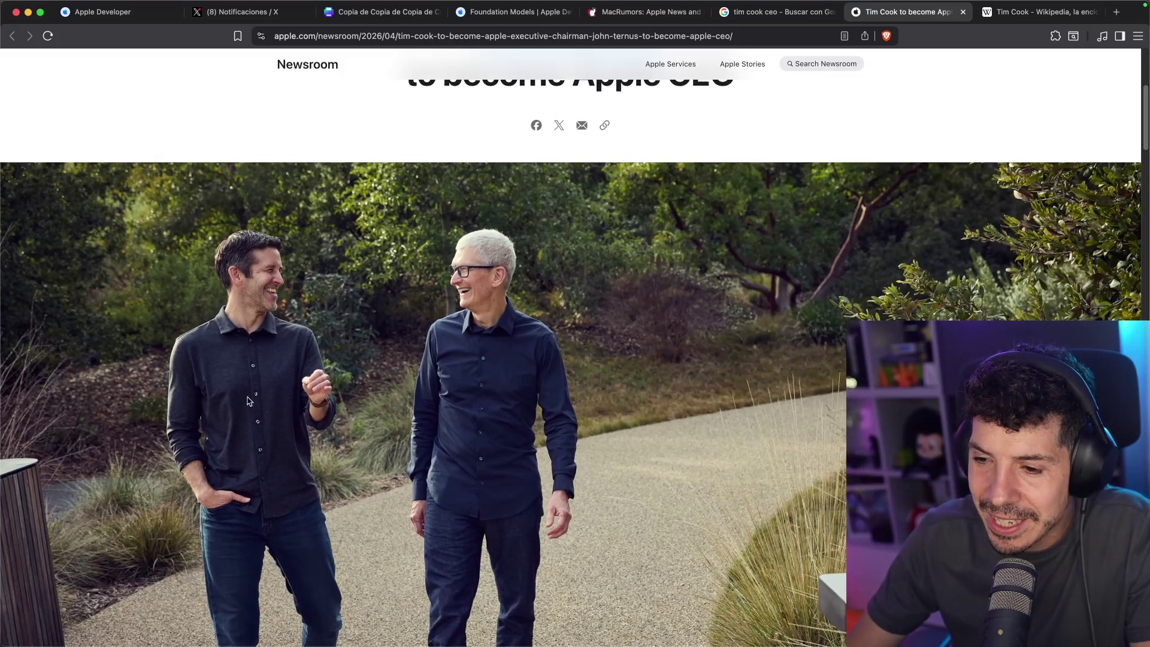
scroll(250, 401, down, 10)
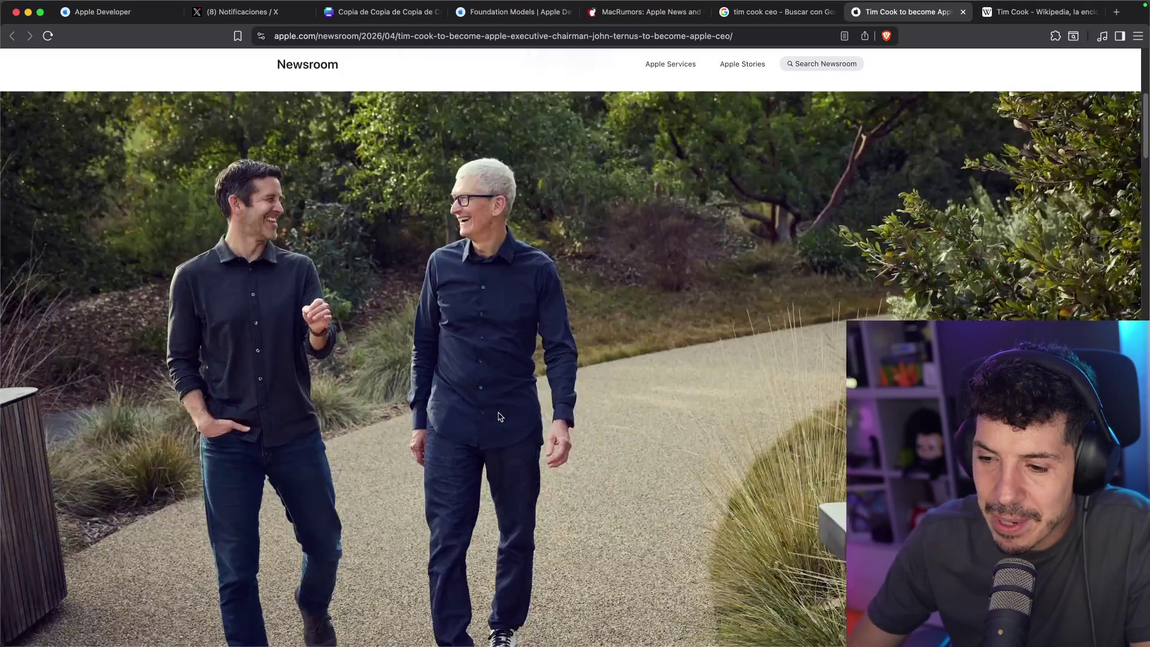
scroll(649, 322, down, 10)
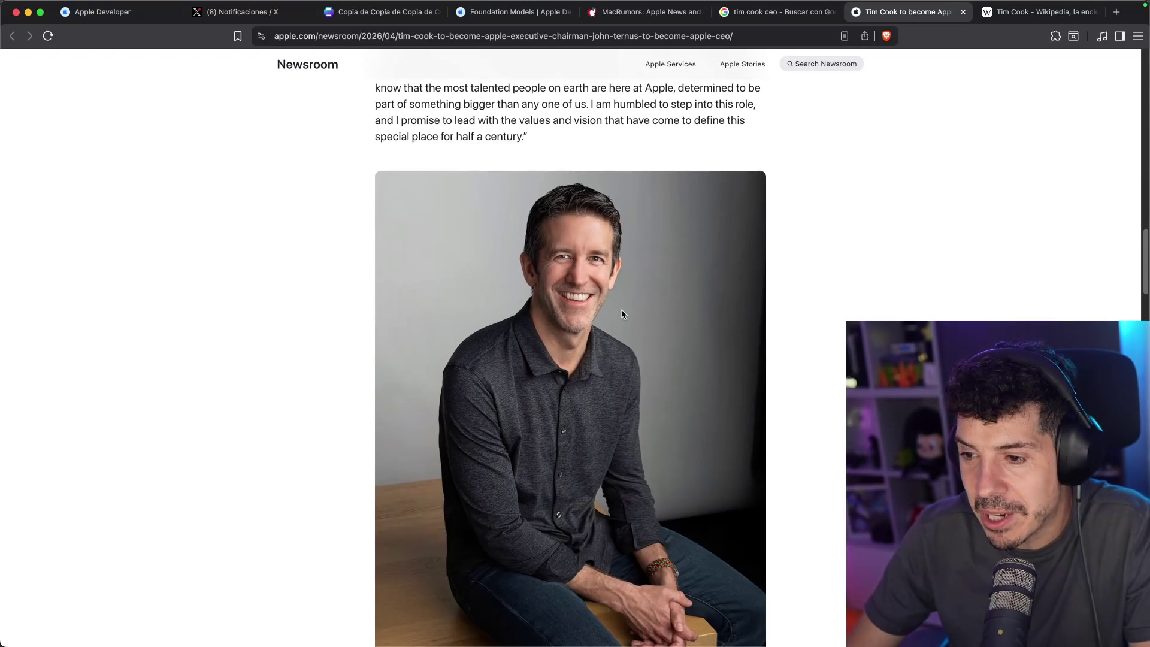
scroll(606, 330, down, 5)
scroll(607, 334, down, 3)
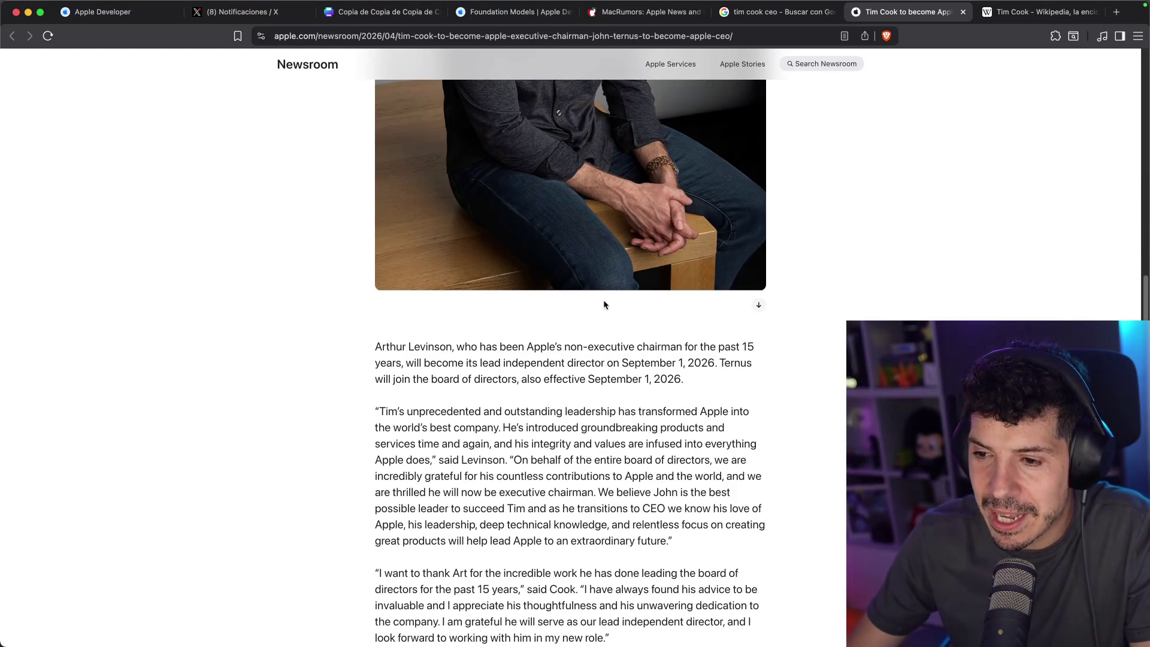
scroll(564, 326, up, 6)
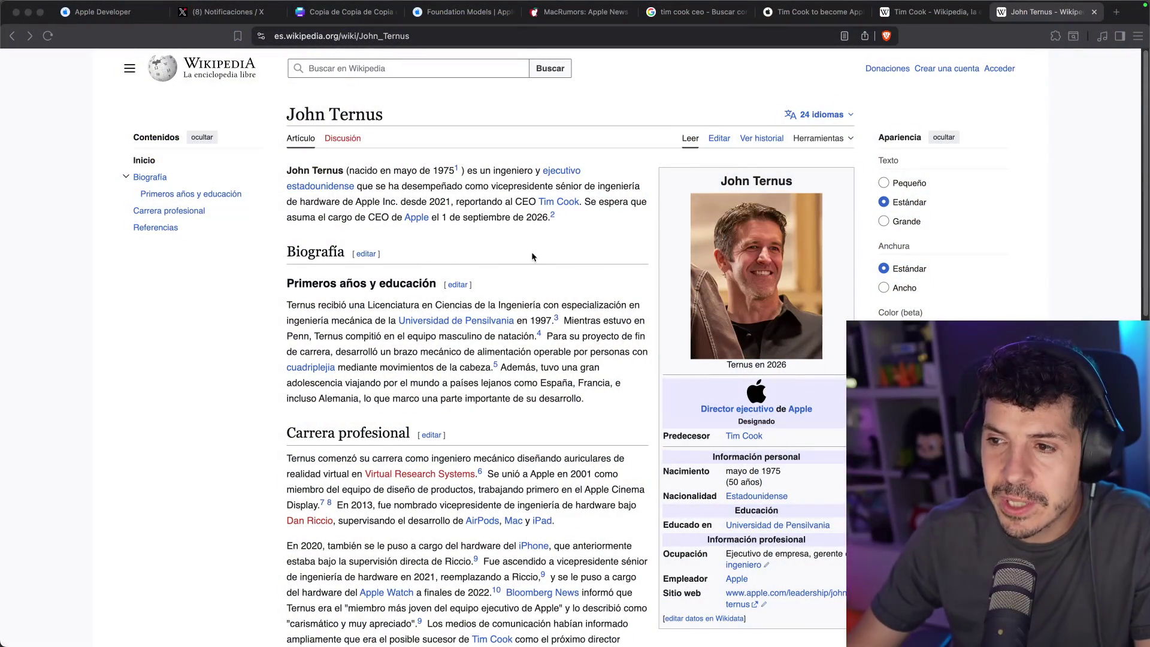
Zoom in on and read the successor's Wikipedia article, then open the outgoing CEO's article
key(super+plus)
key(super+plus)
key(super+plus)
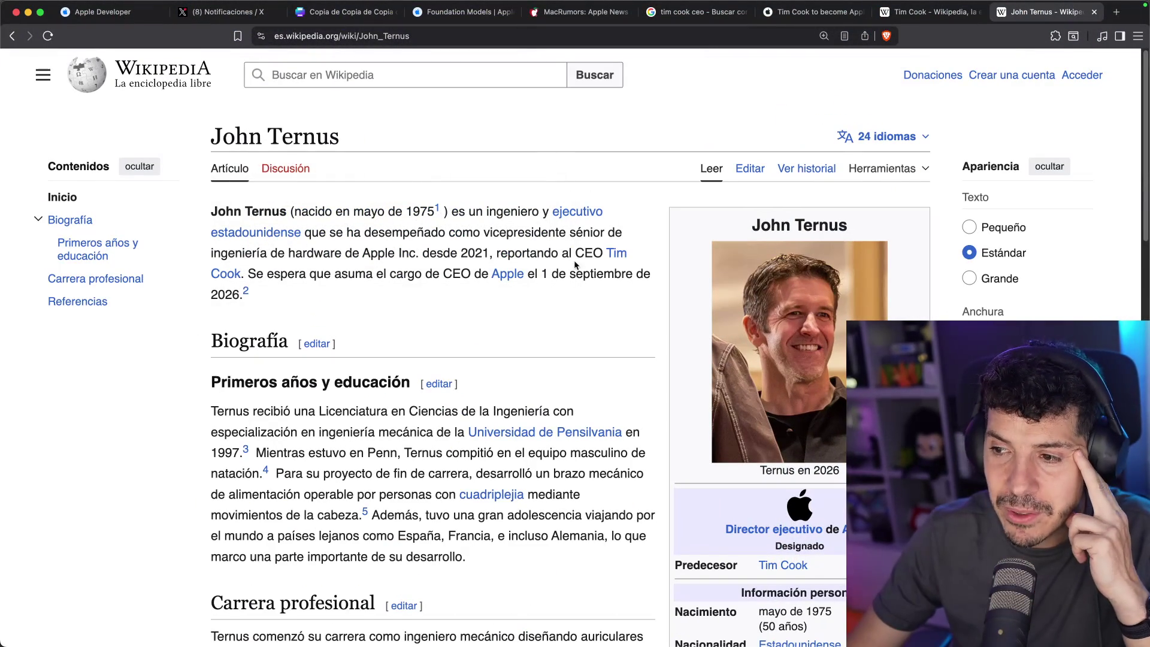
scroll(384, 270, down, 2)
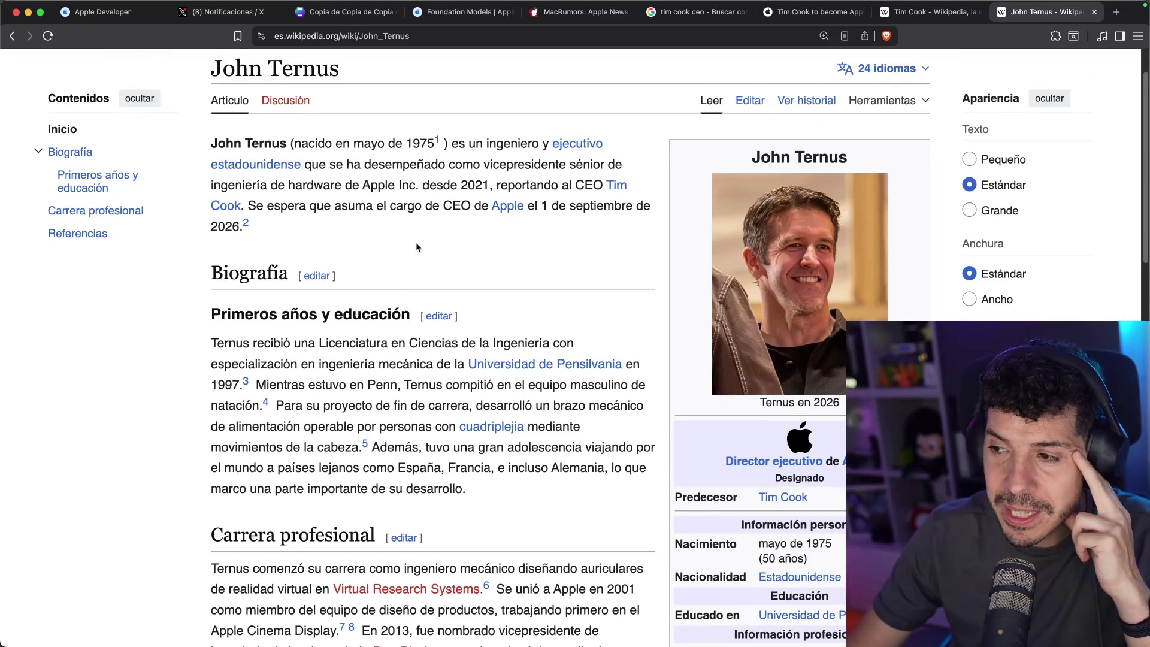
scroll(427, 230, down, 4)
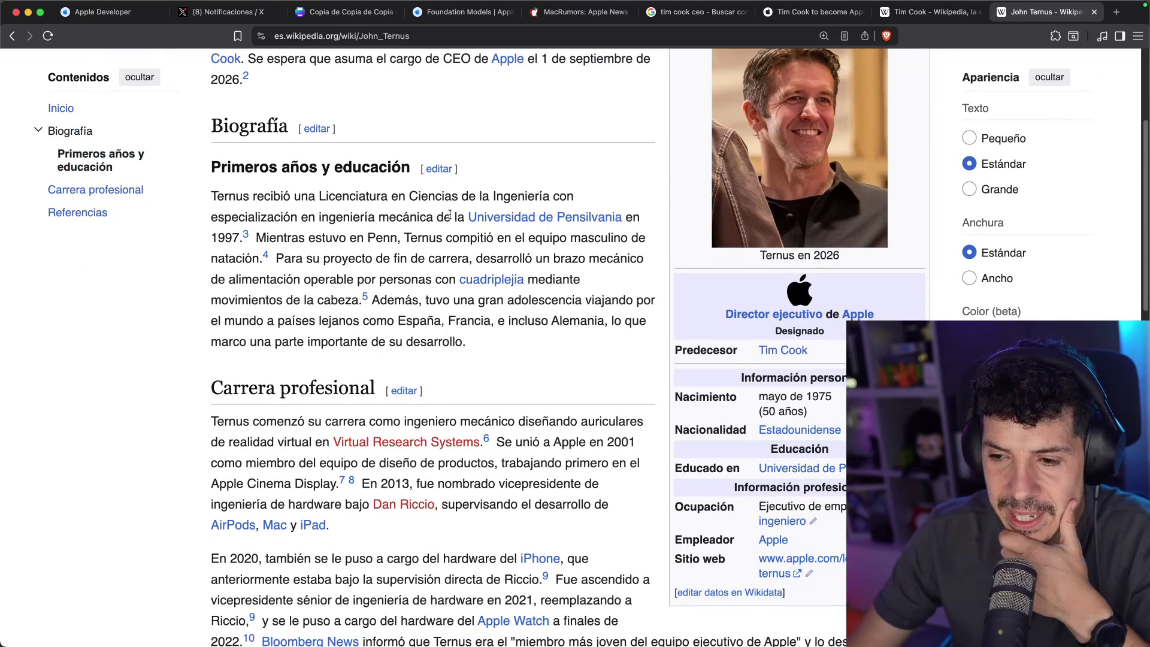
scroll(450, 215, down, 5)
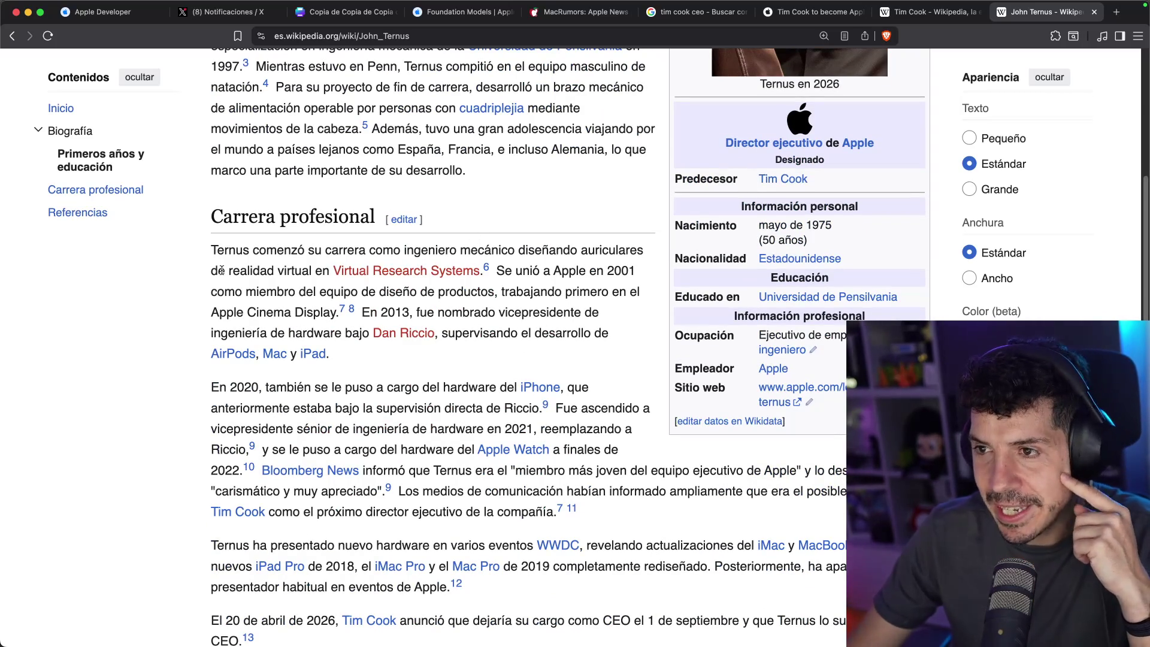
scroll(221, 270, up, 7)
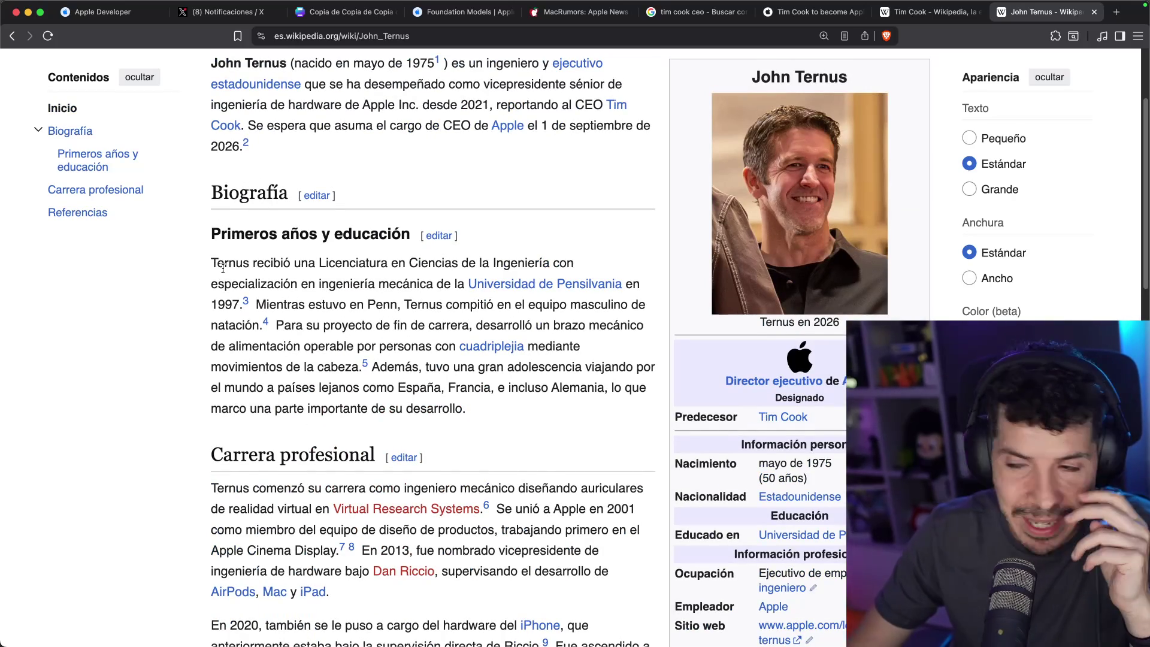
scroll(223, 268, up, 4)
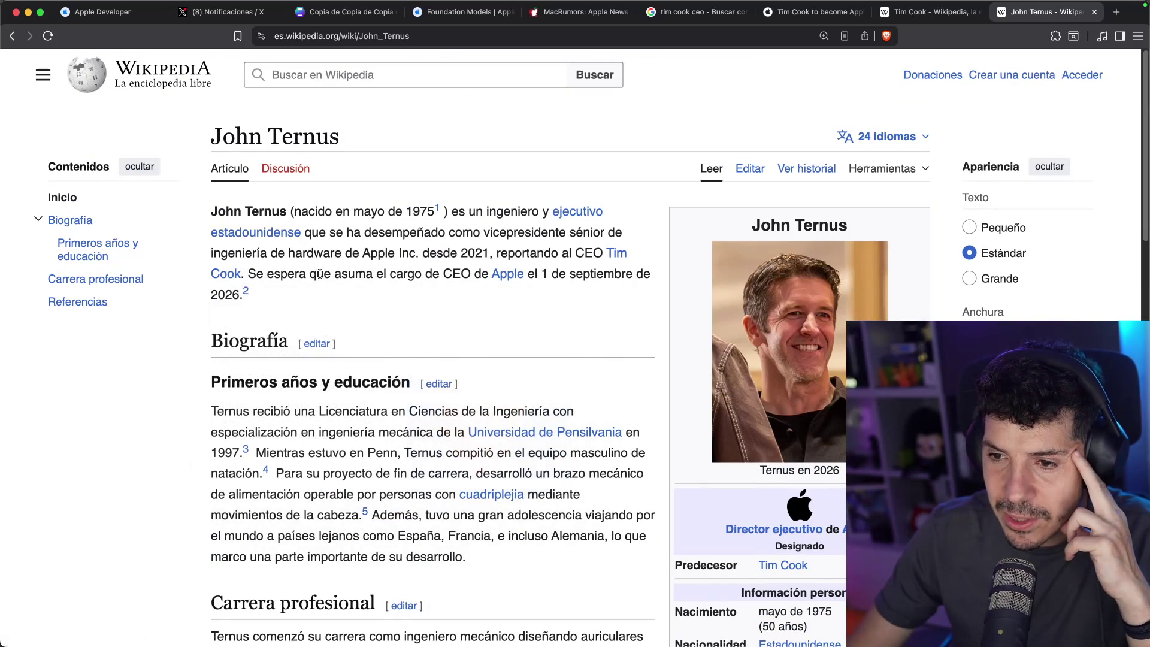
super+click(228, 275)
Read the outgoing CEO's early Apple career and Operaciones Globales passages on Wikipedia
click(1033, 13)
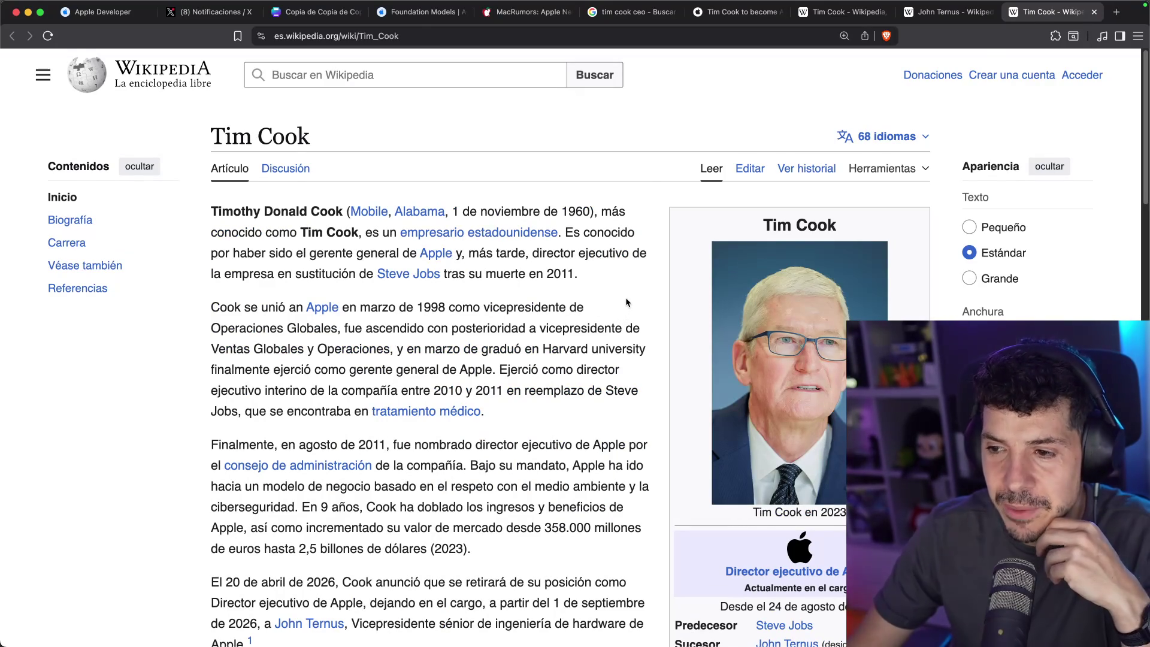
scroll(626, 300, down, 3)
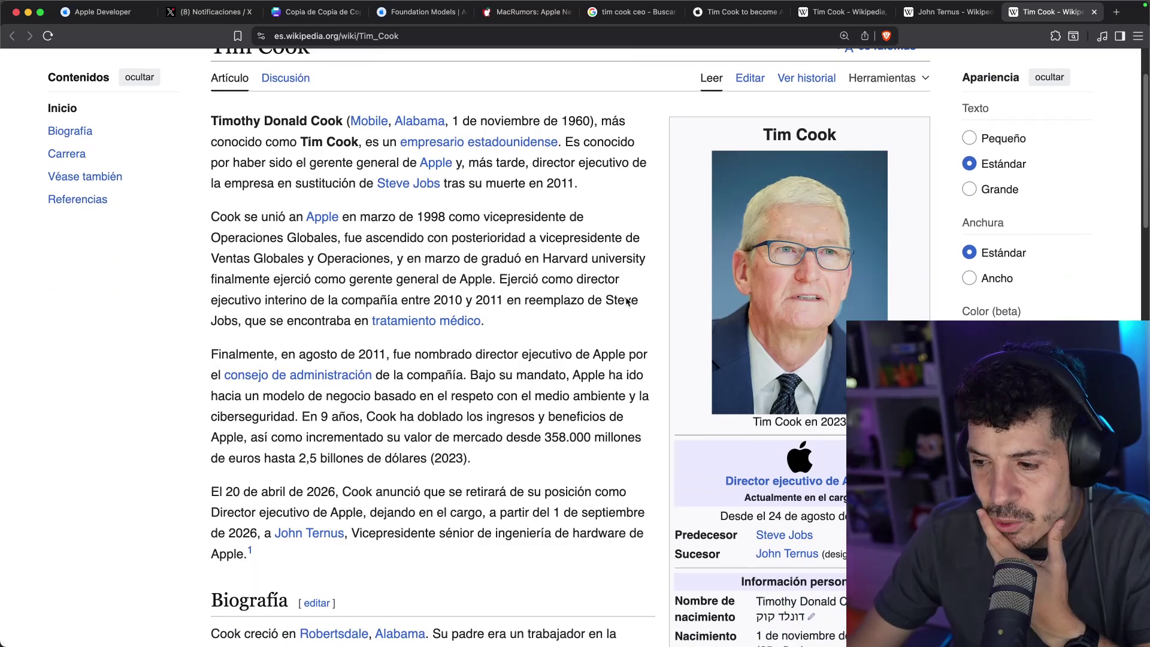
mouse_move(454, 256)
mouse_down()
mouse_move(650, 257)
mouse_move(347, 279)
mouse_move(487, 278)
mouse_up()
click(488, 276)
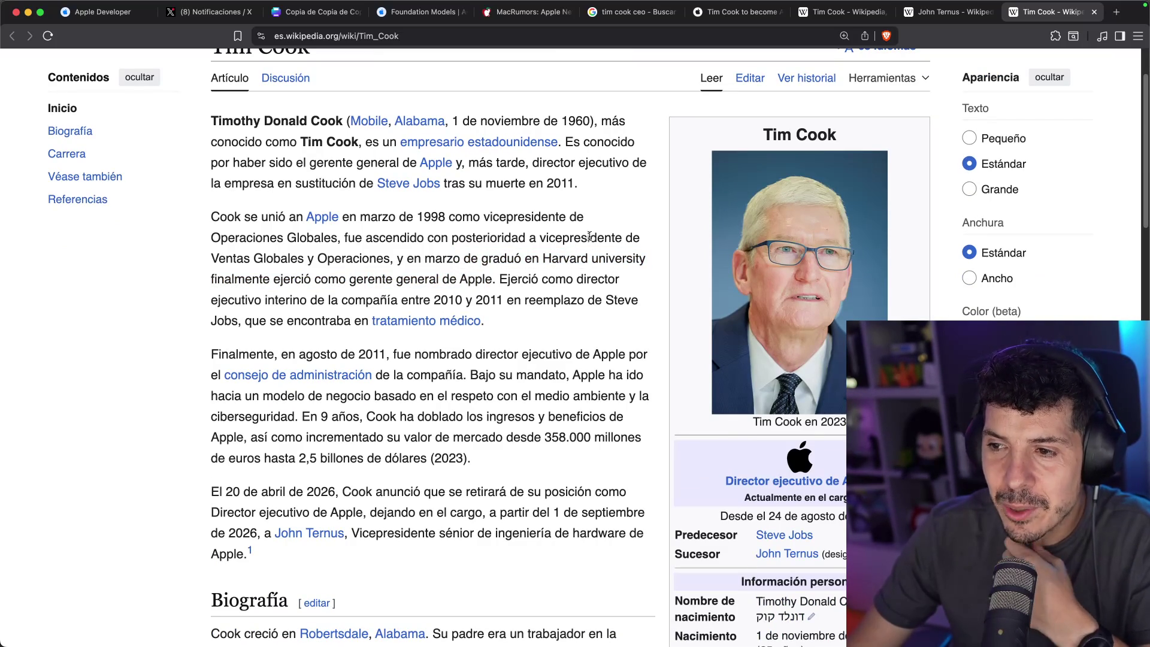
drag(270, 259, 322, 261)
click(322, 261)
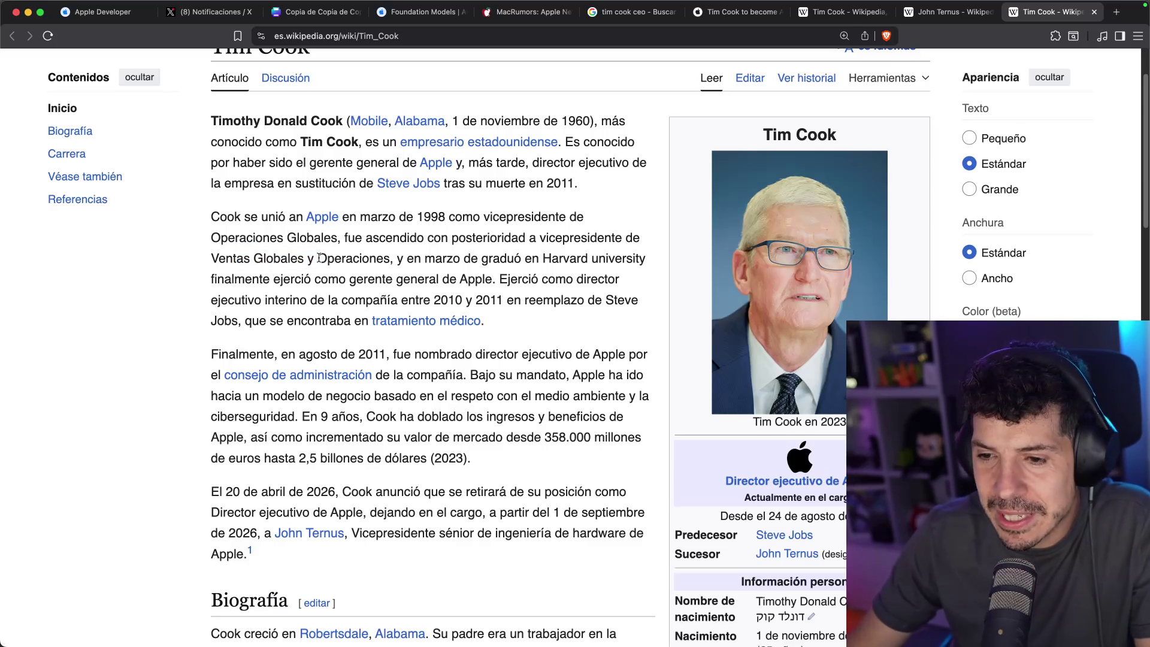
scroll(321, 258, down, 5)
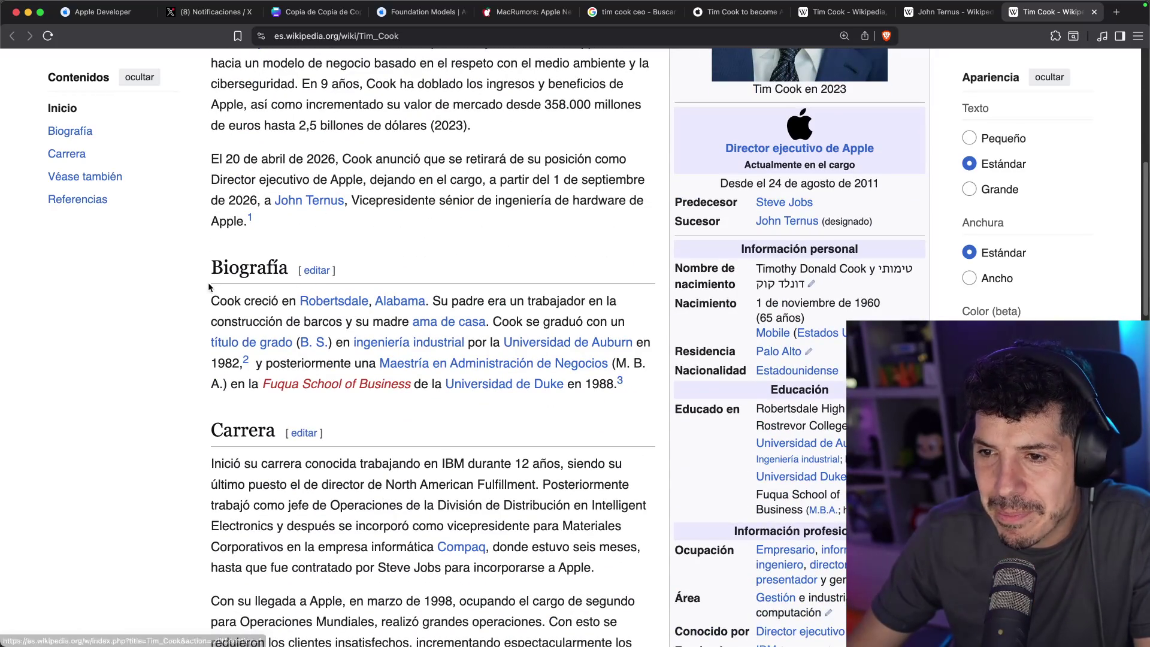
scroll(214, 279, down, 2)
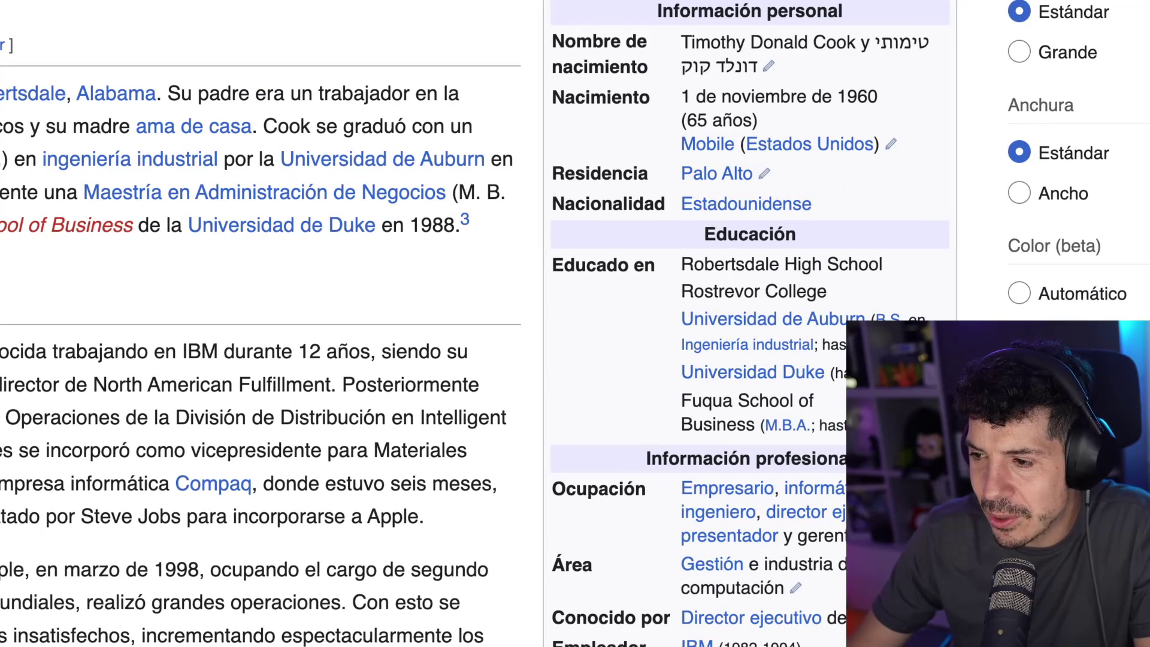
Check his education in the infobox: Robertsdale High School and the Auburn University degree
mouse_move(763, 345)
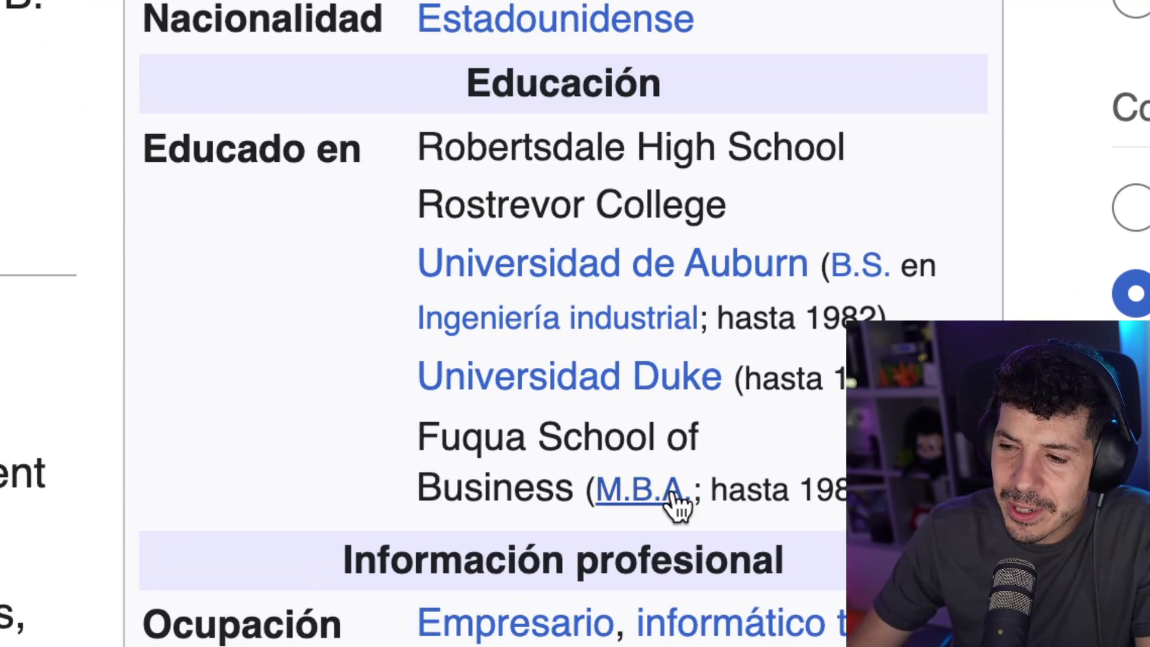
mouse_move(722, 462)
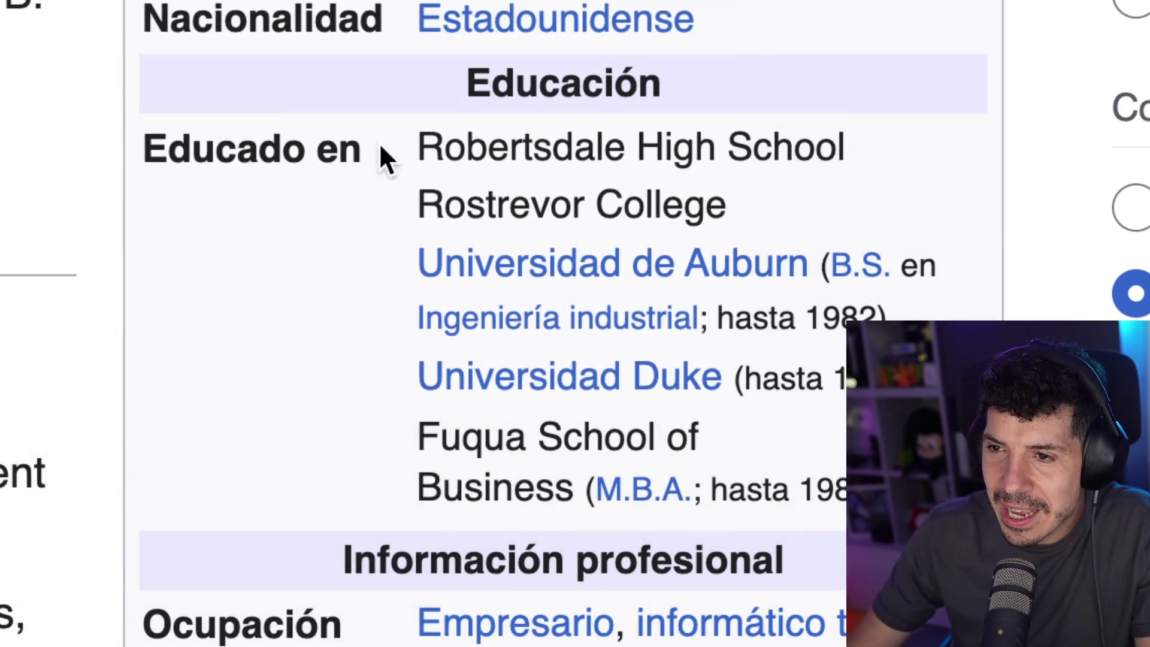
drag(419, 150, 591, 167)
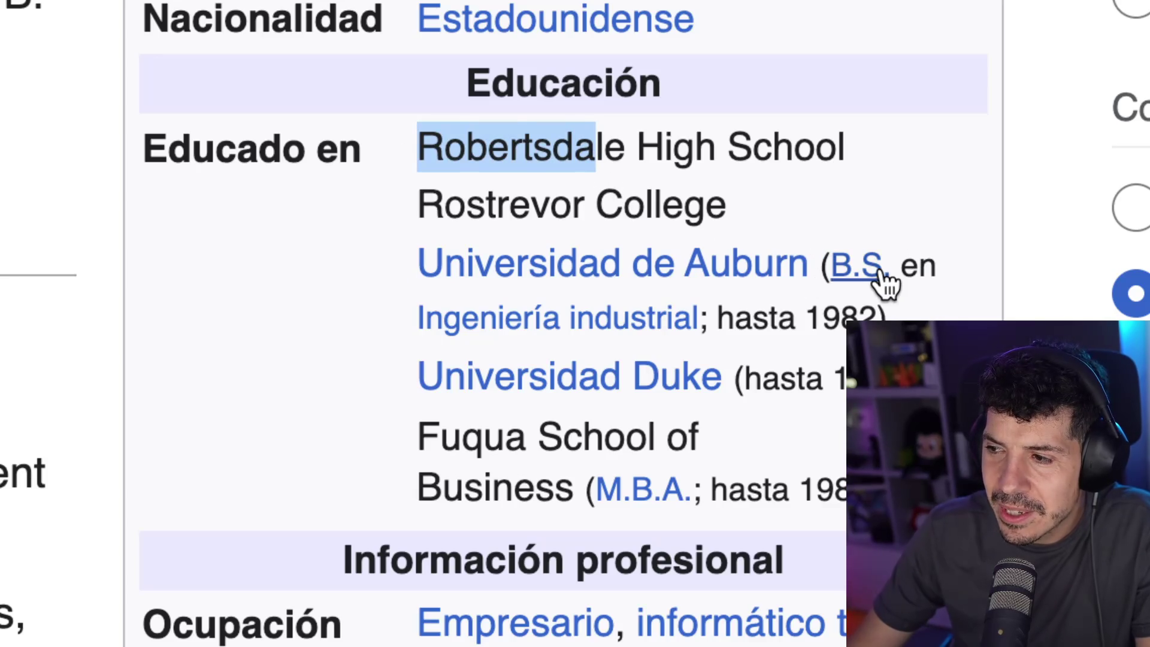
mouse_move(878, 273)
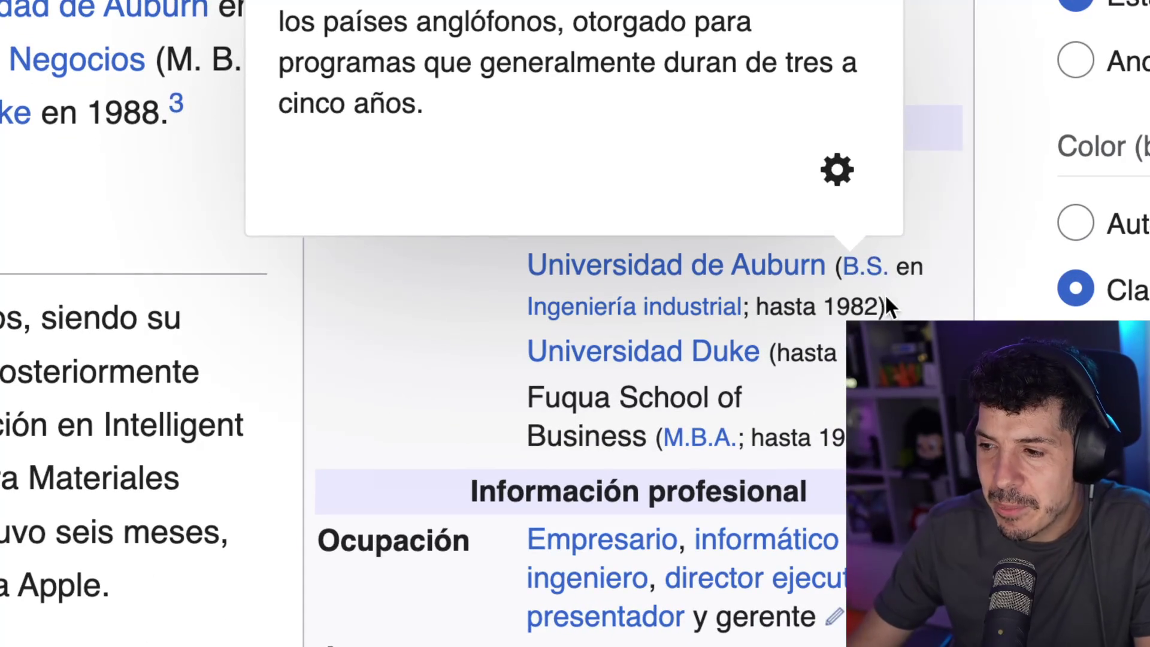
drag(886, 298, 530, 265)
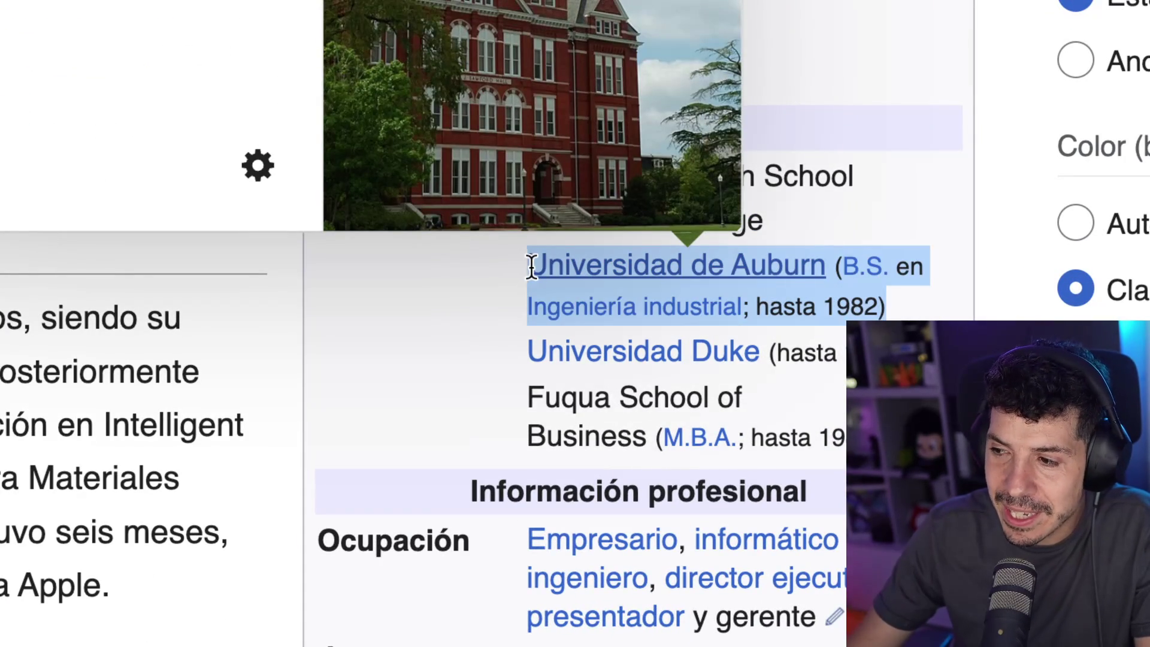
click(531, 265)
mouse_move(699, 352)
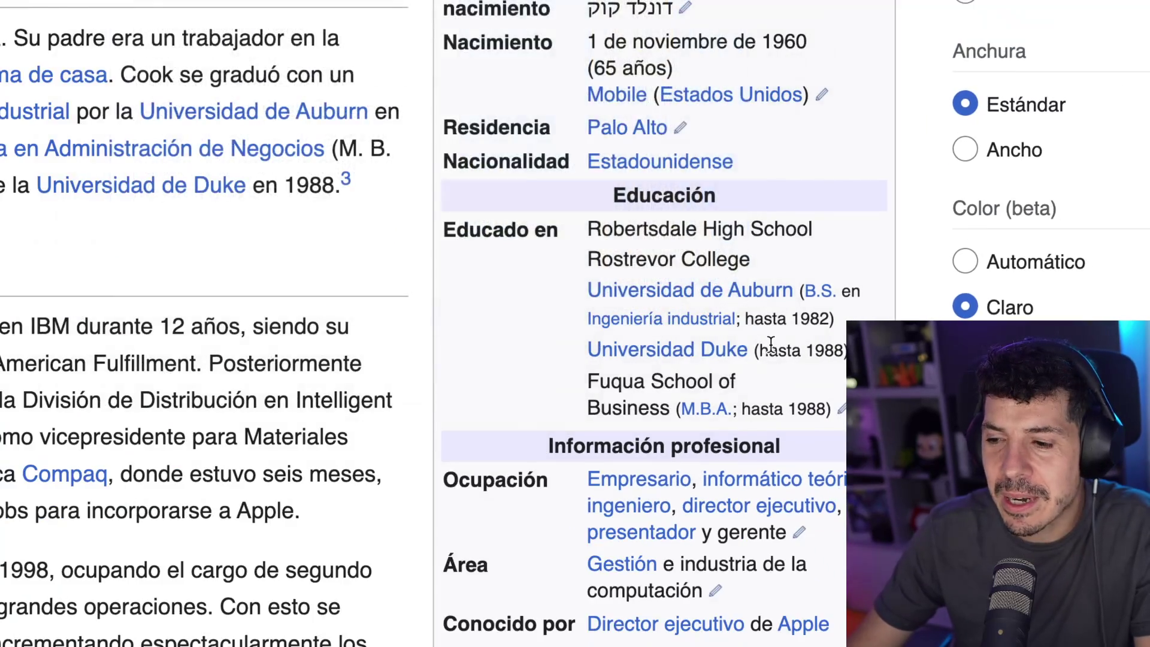
Search the article for 'ingeniero'
key(super+f)
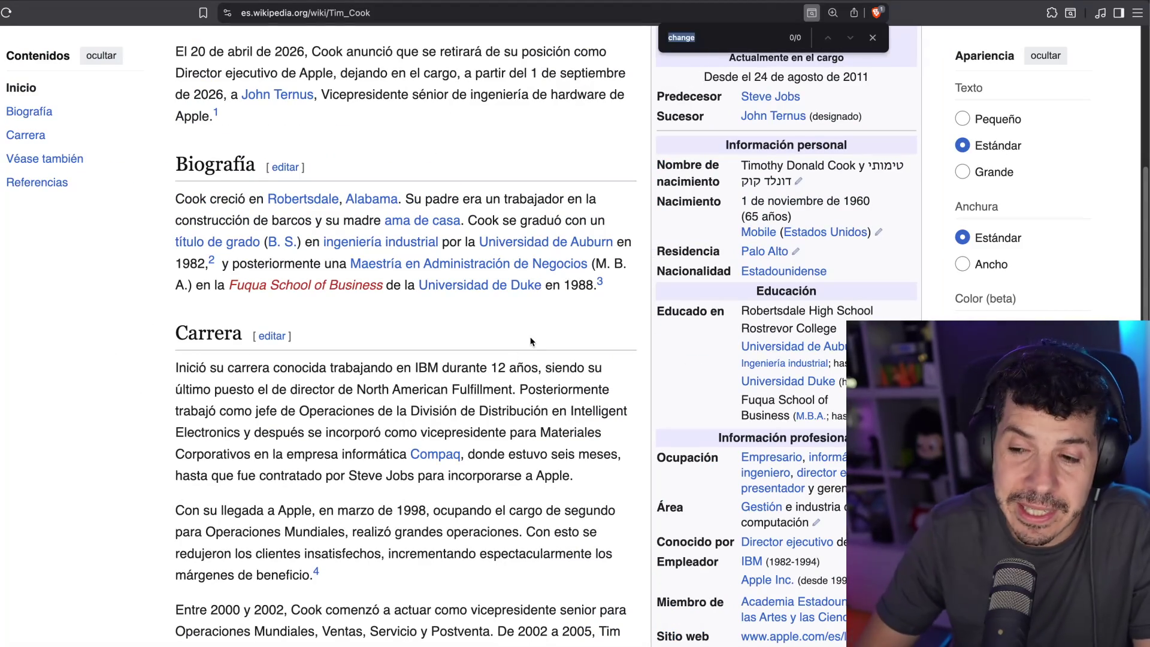
text(ingeniero)
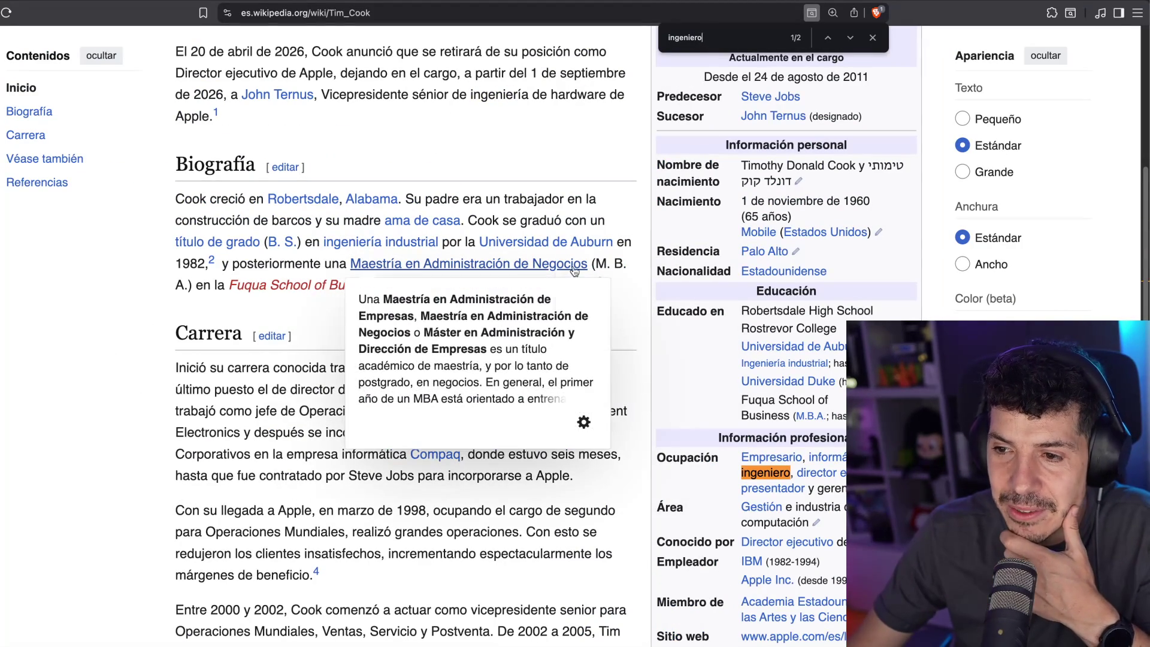
mouse_move(356, 271)
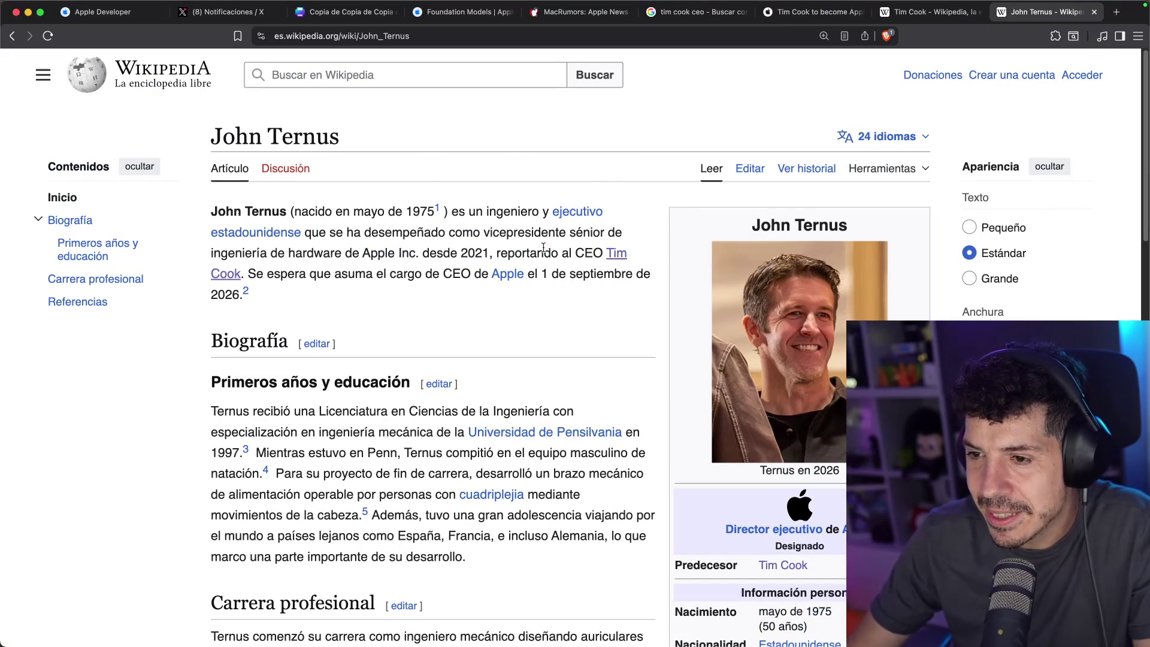
Switch the successor's Wikipedia article to its English version
scroll(596, 301, down, 4)
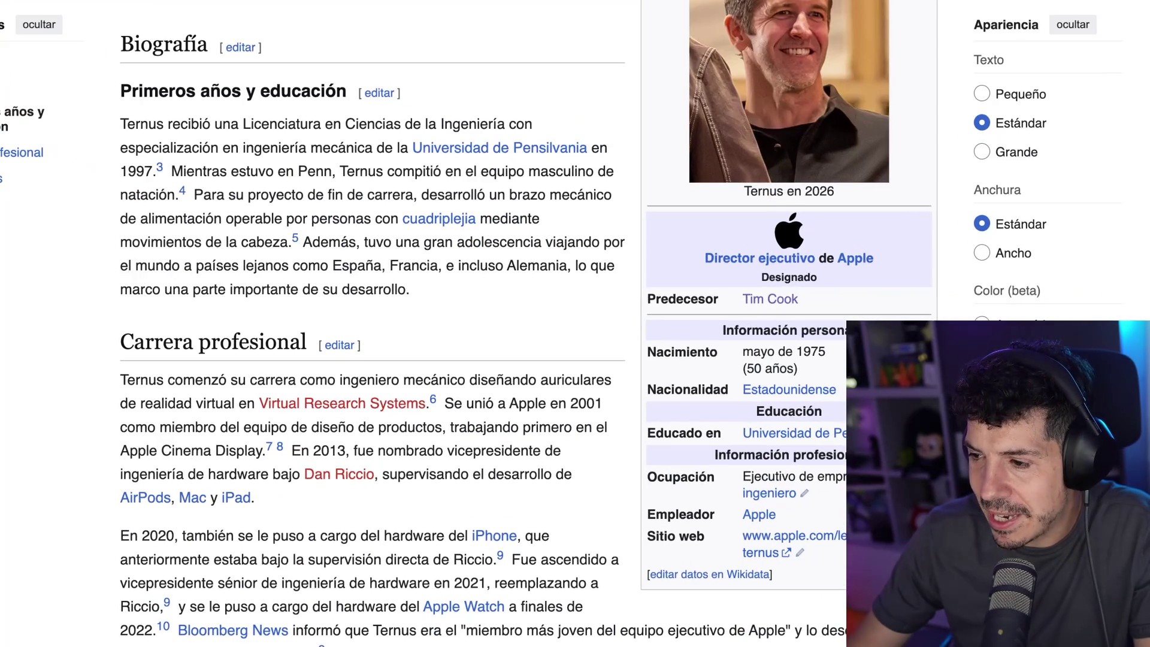
scroll(806, 131, up, 5)
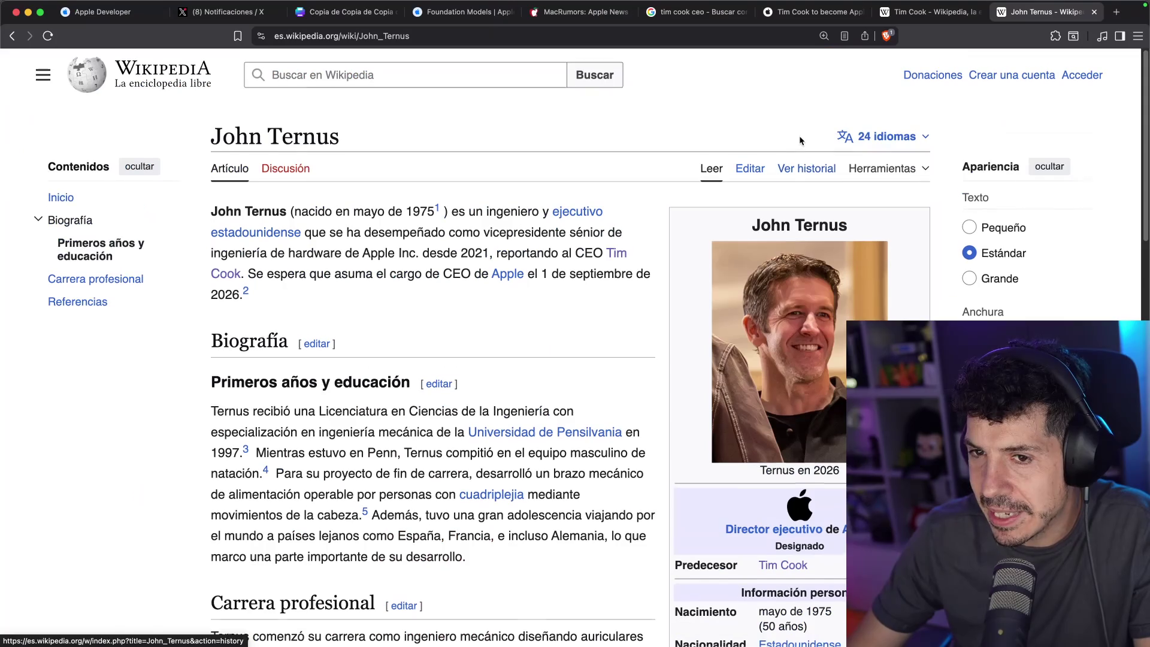
click(881, 136)
click(711, 228)
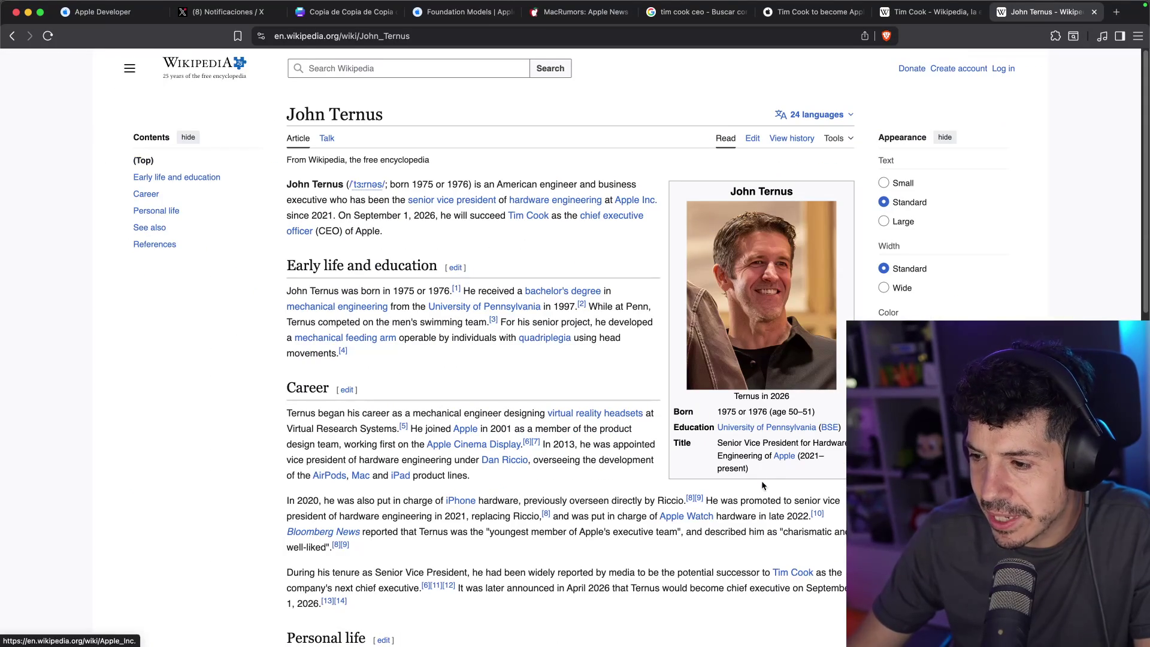
Find the 'enginee' mentions in the English article and read through it
key(super+f)
text(enginee)
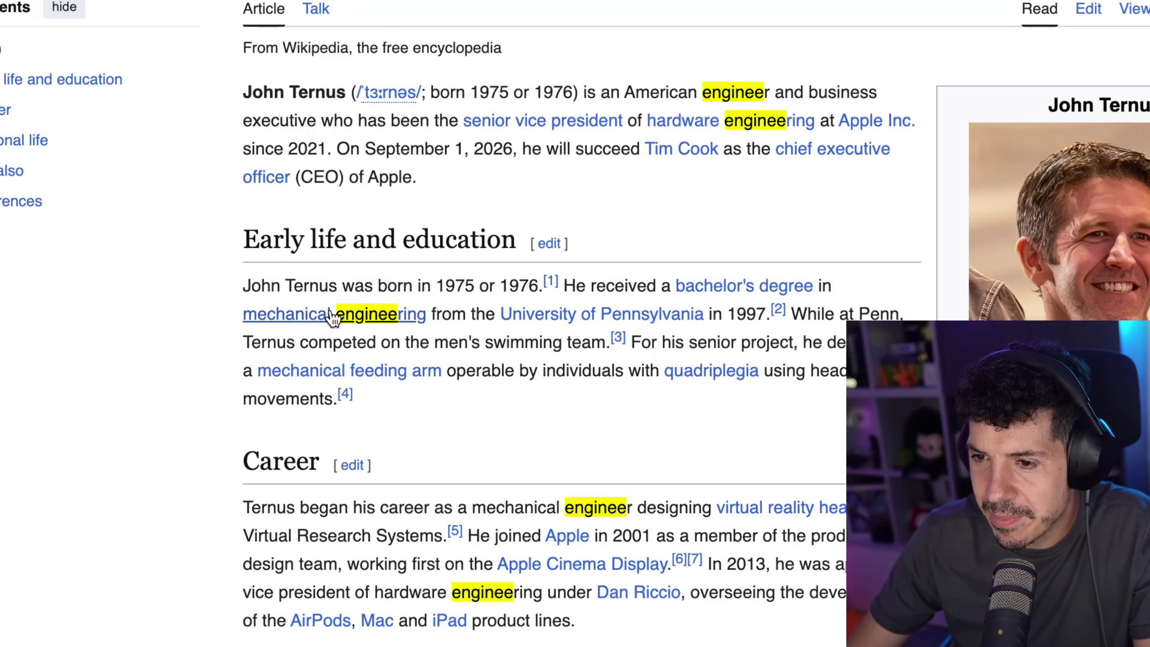
mouse_move(340, 307)
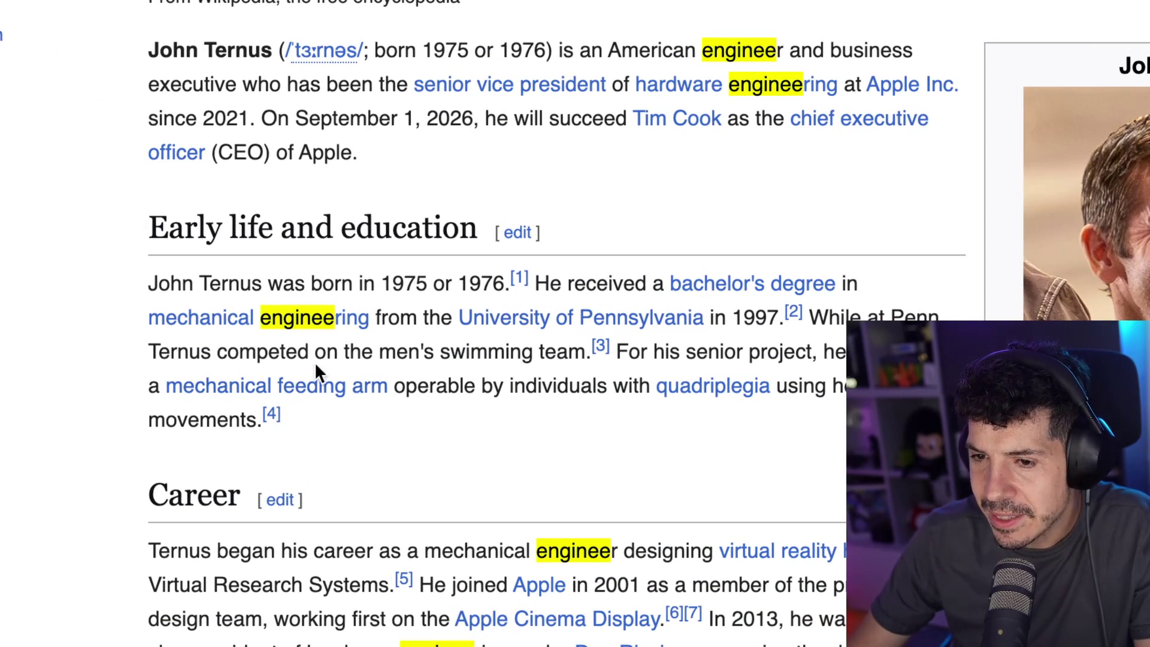
drag(336, 352, 528, 352)
click(535, 351)
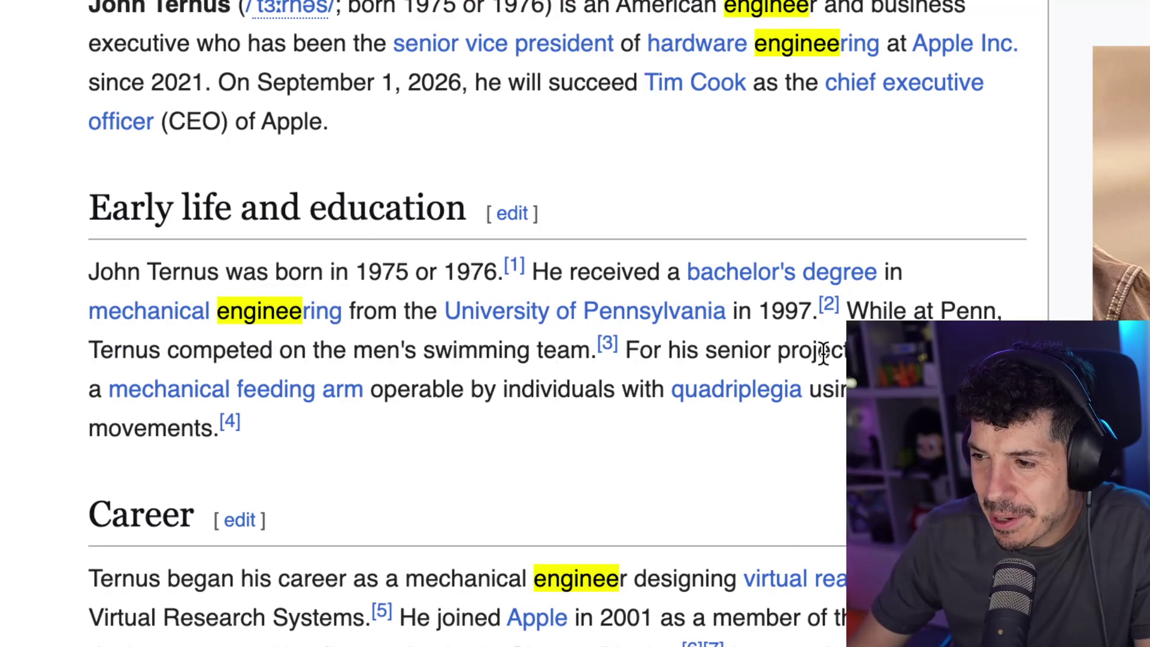
double_click(824, 353)
click(824, 353)
mouse_move(323, 410)
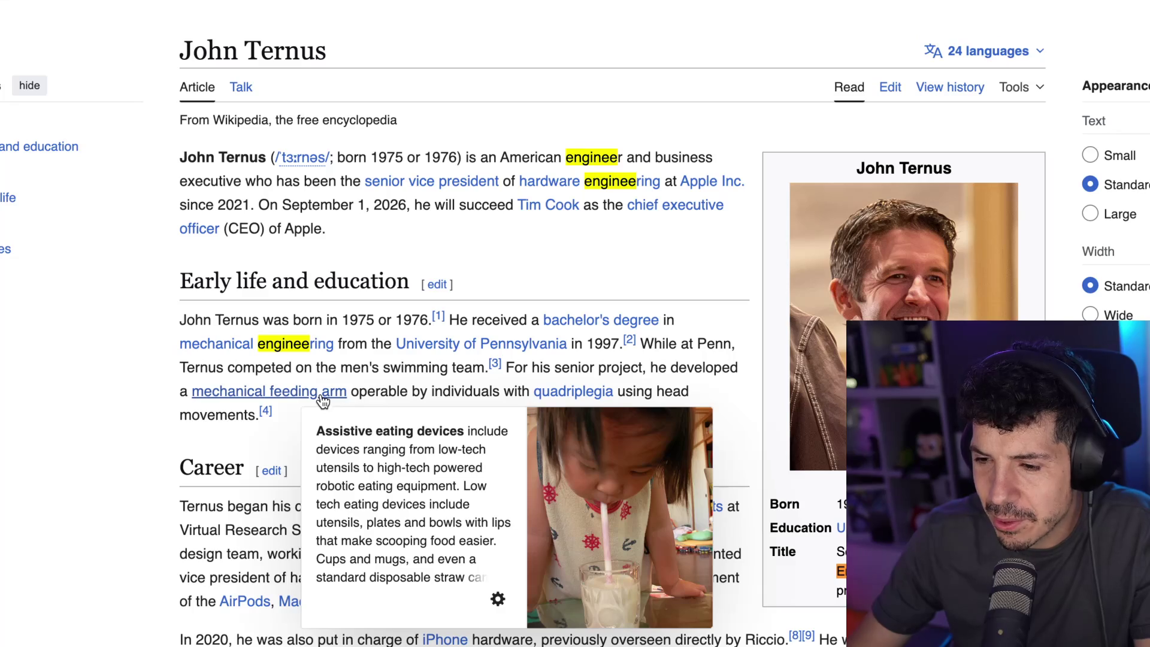
scroll(479, 399, down, 1)
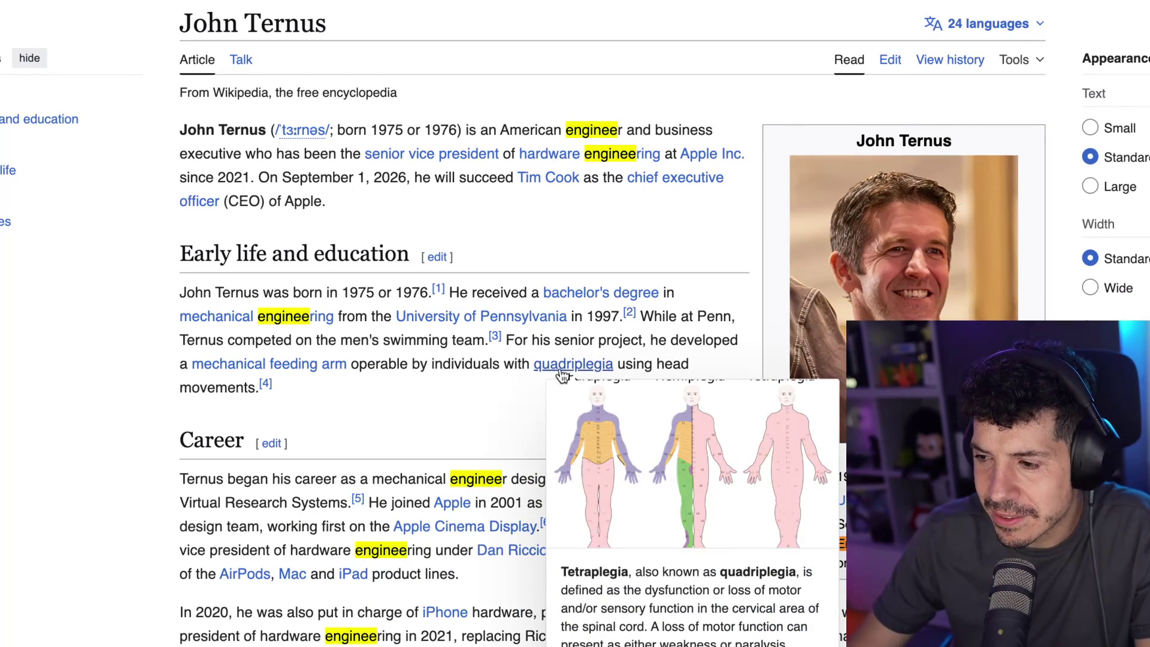
scroll(420, 413, down, 4)
scroll(422, 413, down, 5)
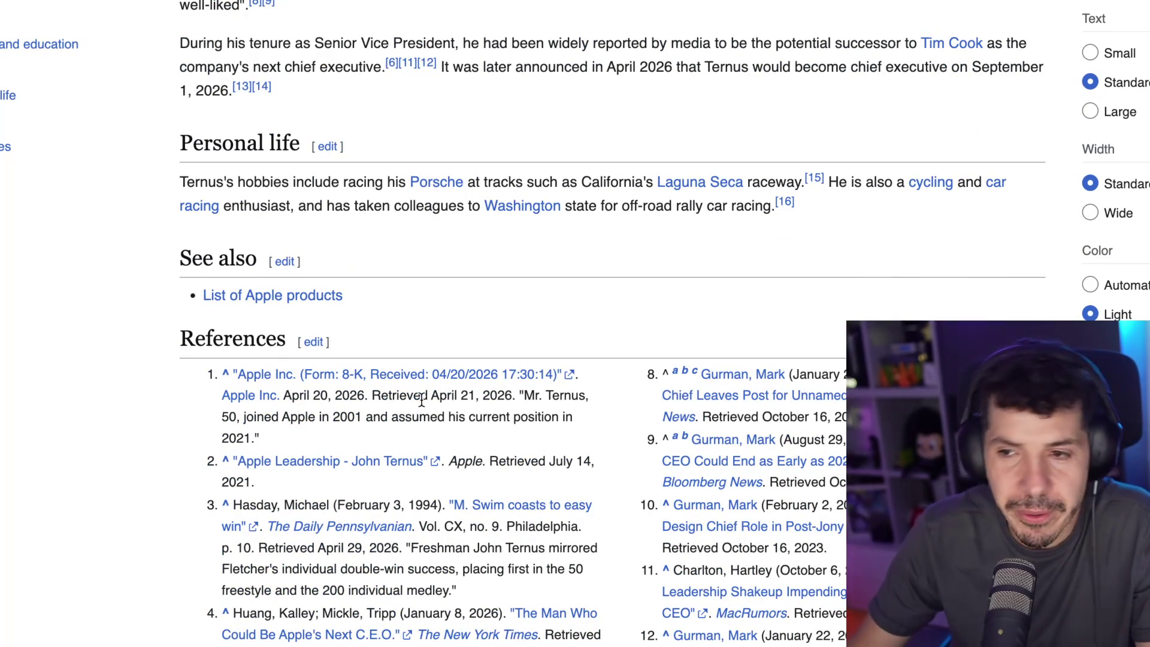
scroll(584, 236, up, 20)
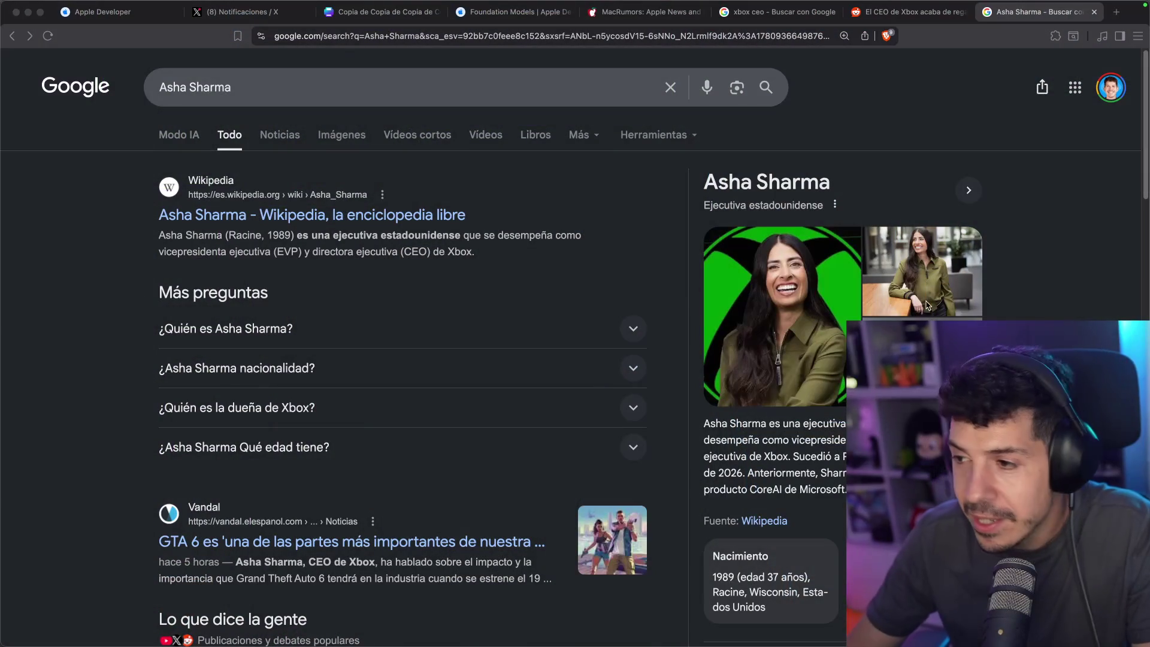
Enlarge the Xbox CEO's photo and check her Wikipedia article before returning to results
click(776, 271)
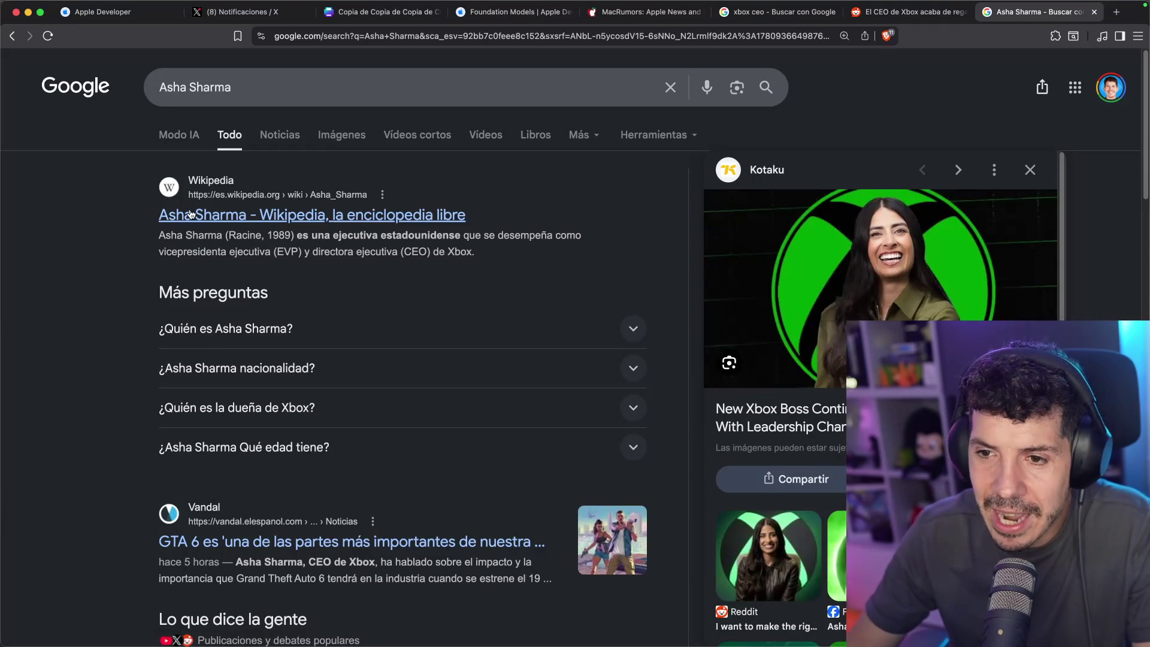
click(188, 219)
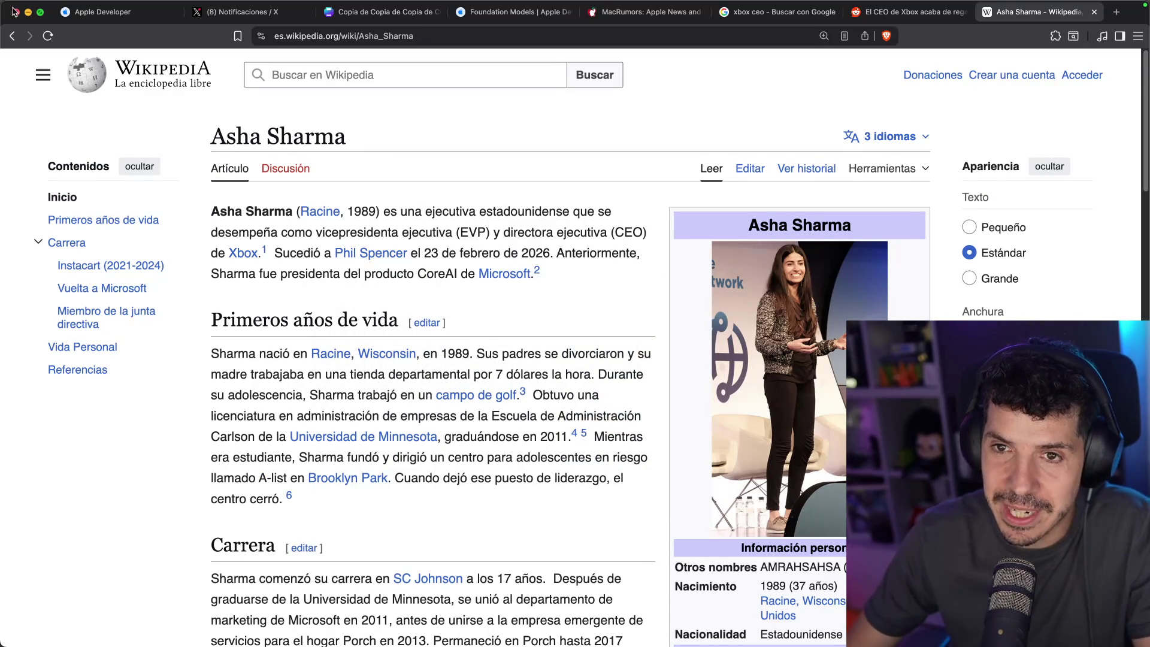
click(13, 35)
scroll(539, 366, down, 6)
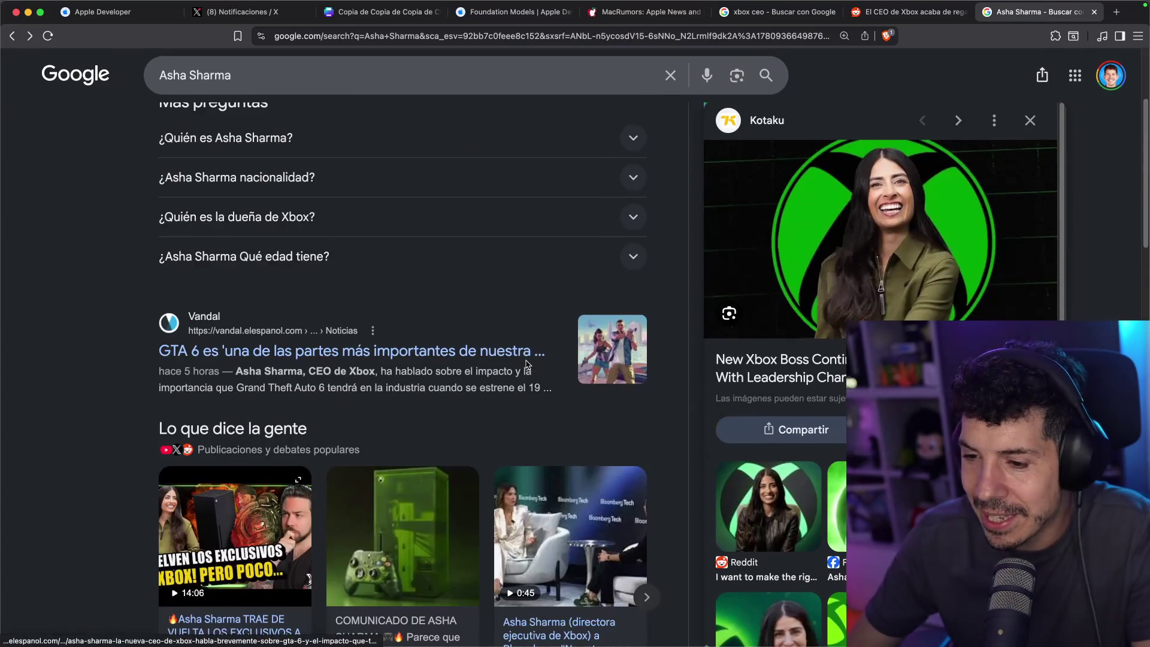
scroll(279, 236, up, 7)
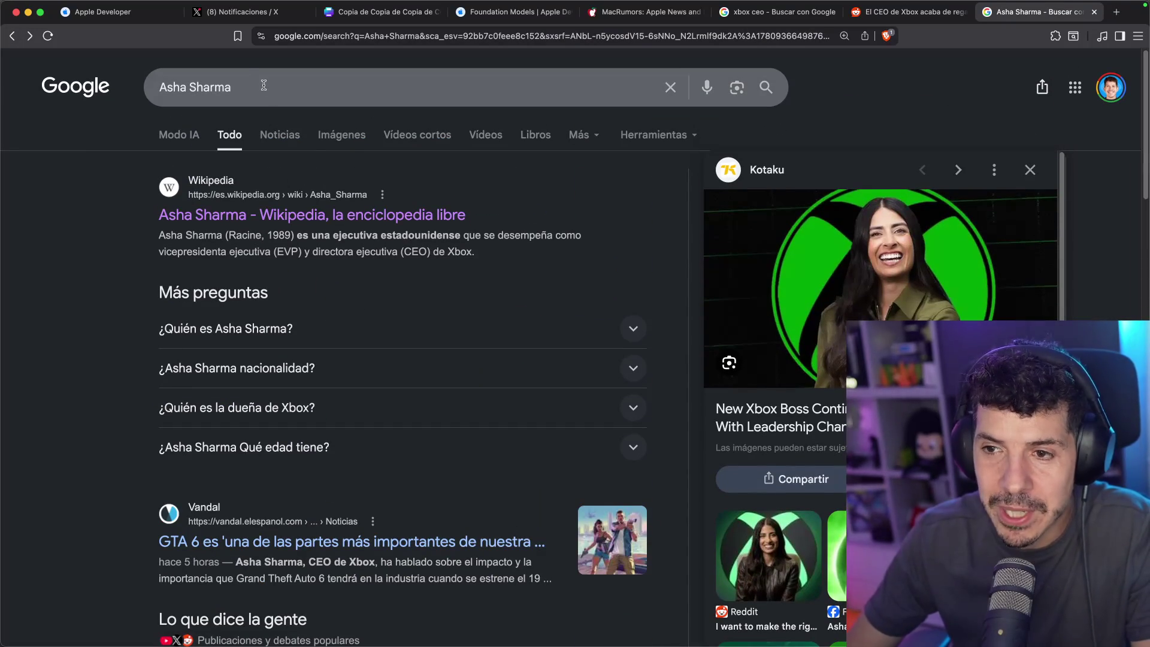
Browse the Xbox CEO's Google Images results, previewing images in turn
click(338, 135)
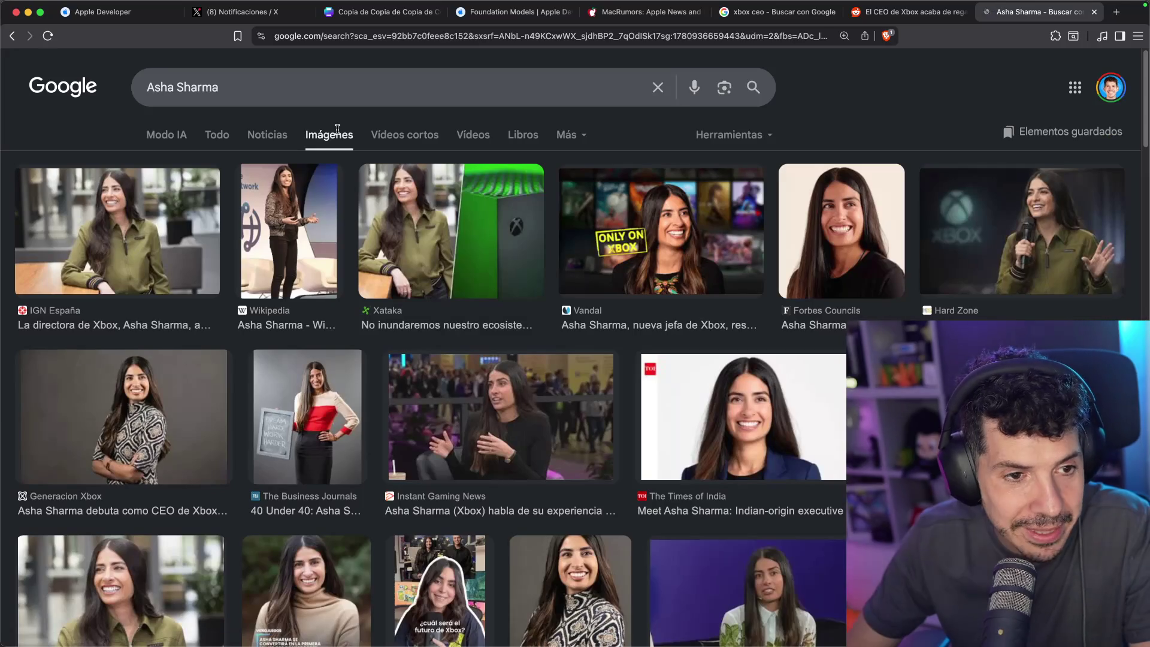
click(653, 216)
key(Right)
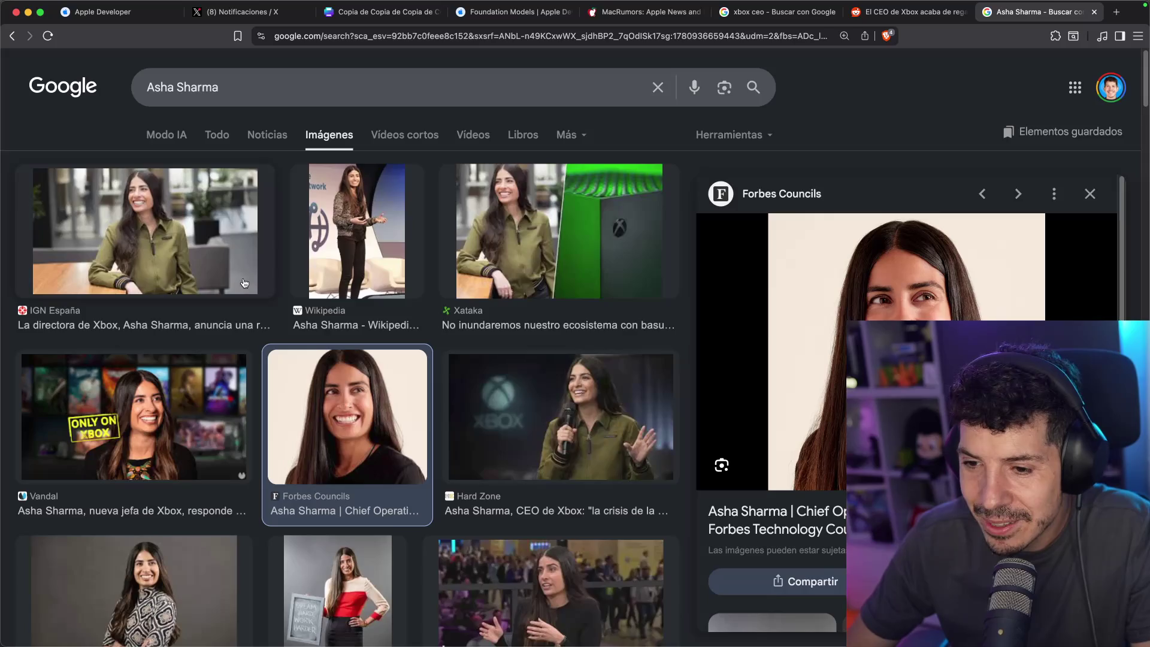
scroll(243, 281, down, 10)
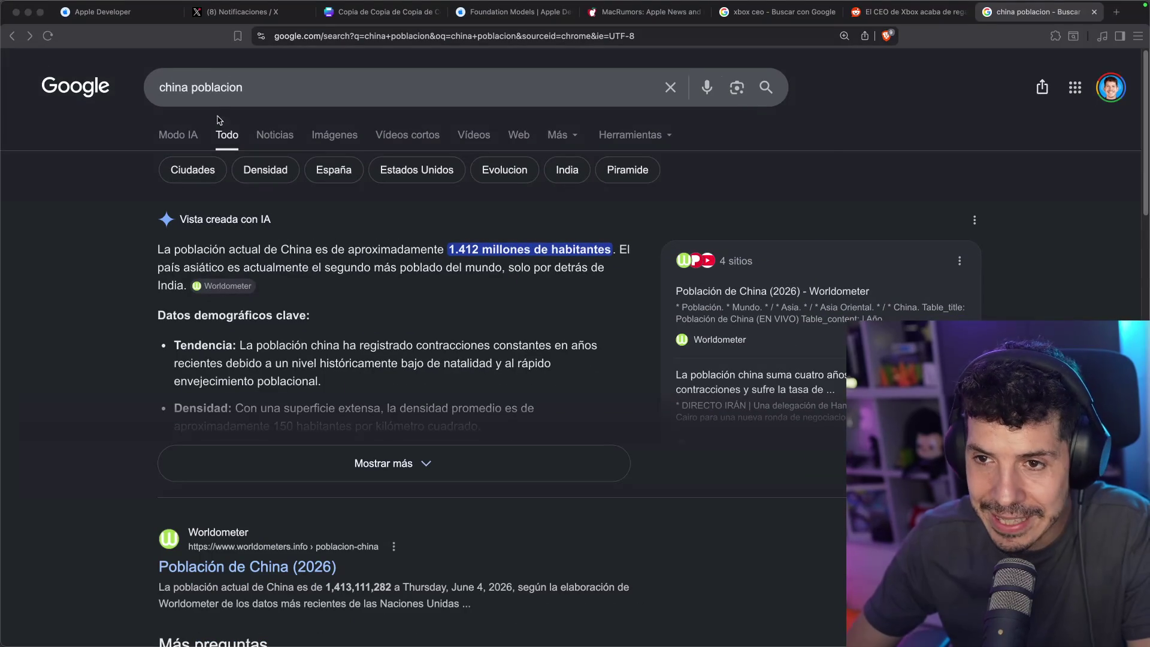
Change the search to 'india poblacion' and select the 1.476 millones population estimate
double_click(174, 89)
text(india)
key(Return)
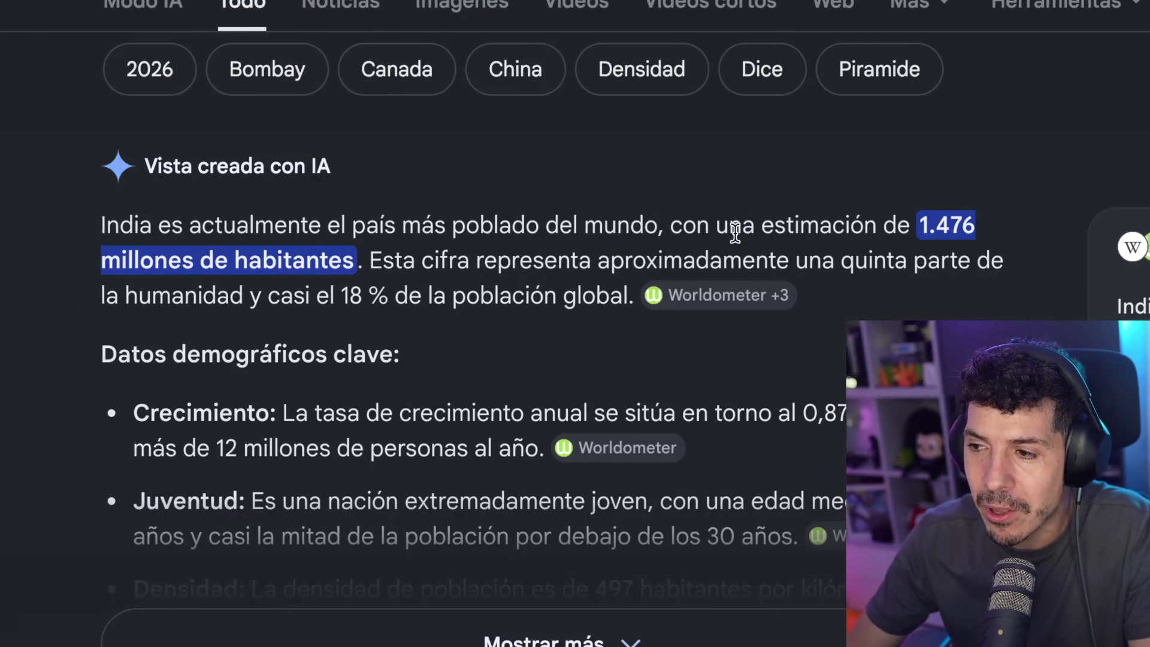
drag(734, 229, 897, 214)
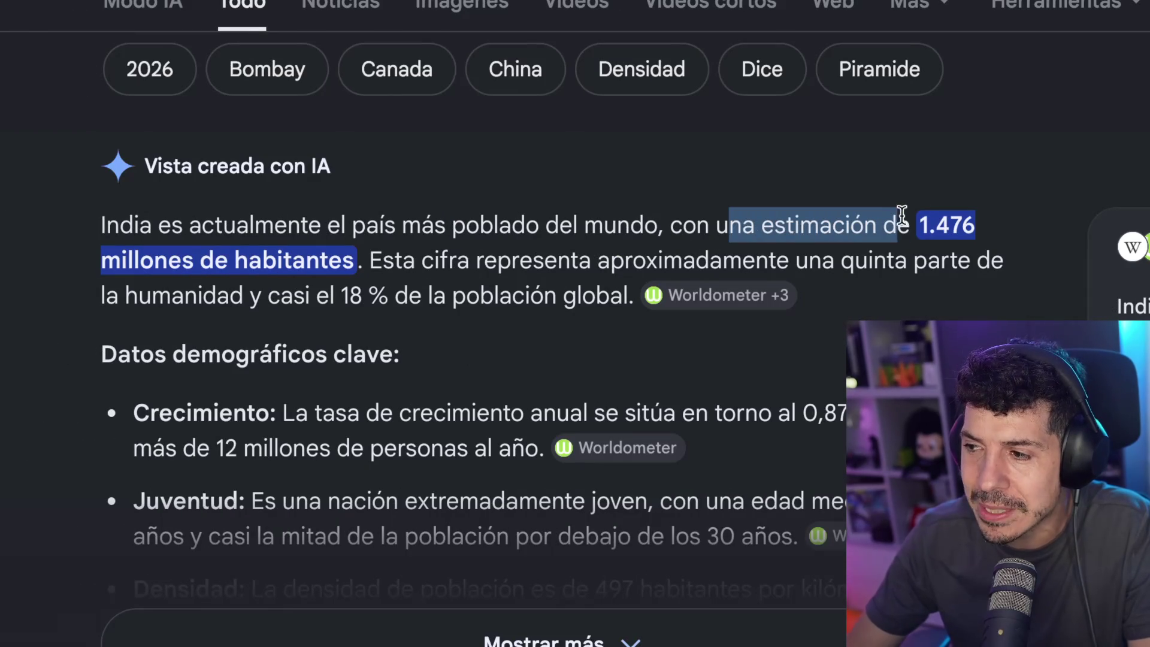
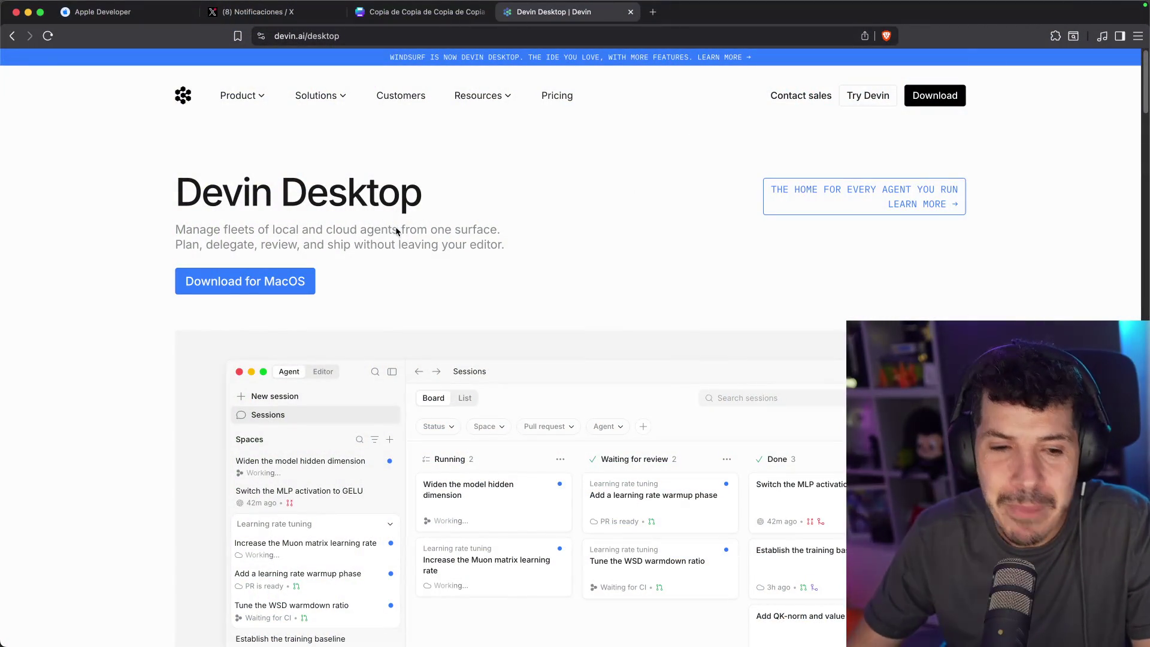
Zoom the page to 133%, open the 'Windsurf is now Devin Desktop' post, and highlight its title
key(super+plus)
key(super+plus)
key(super+plus)
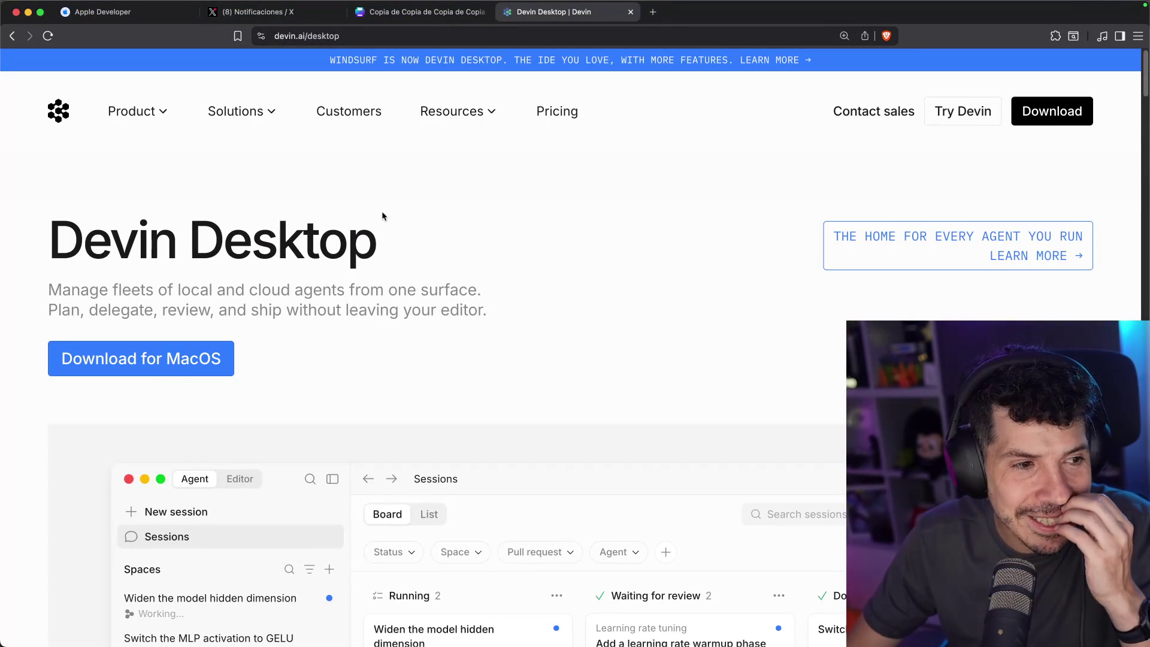
click(558, 70)
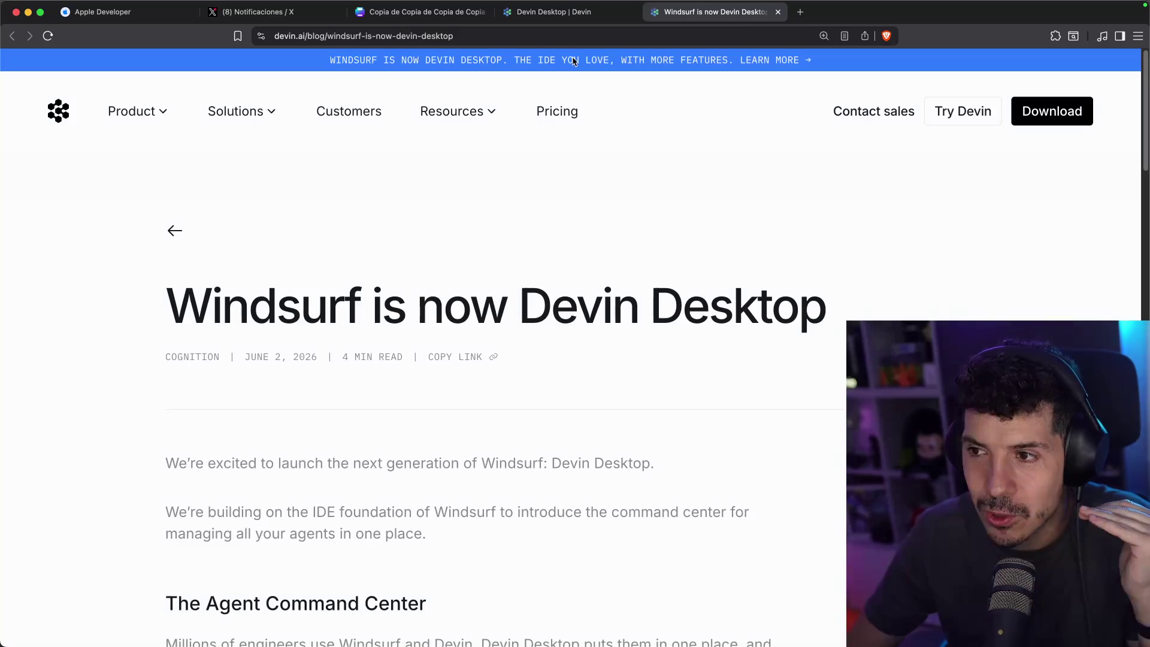
drag(154, 338, 398, 311)
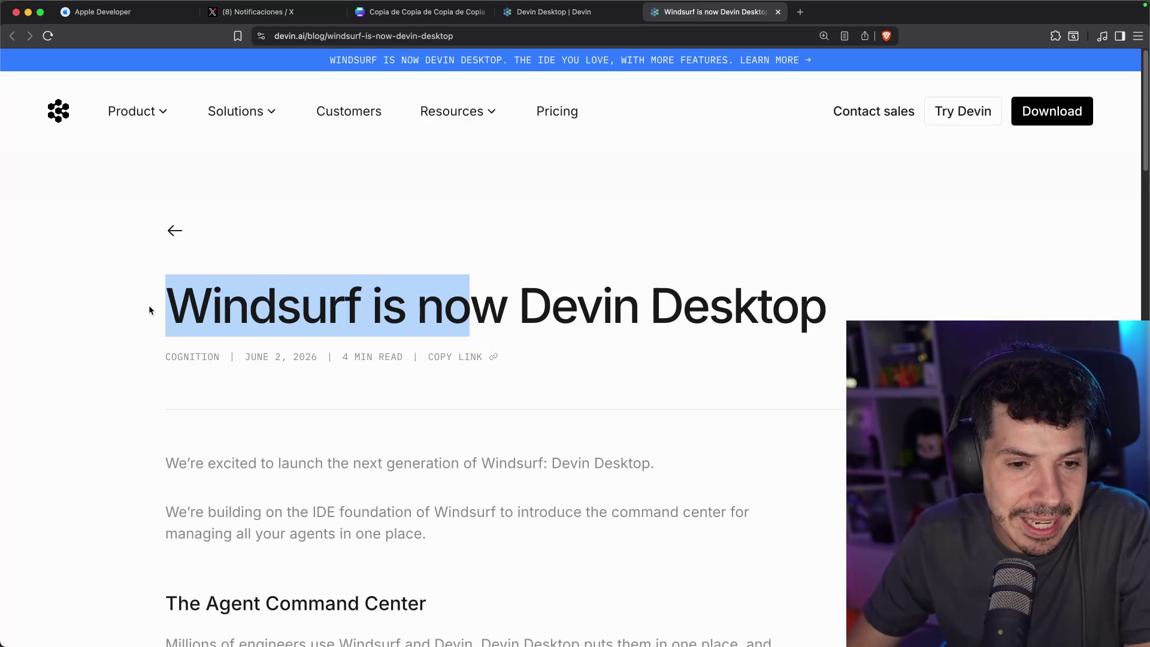
scroll(407, 393, down, 1)
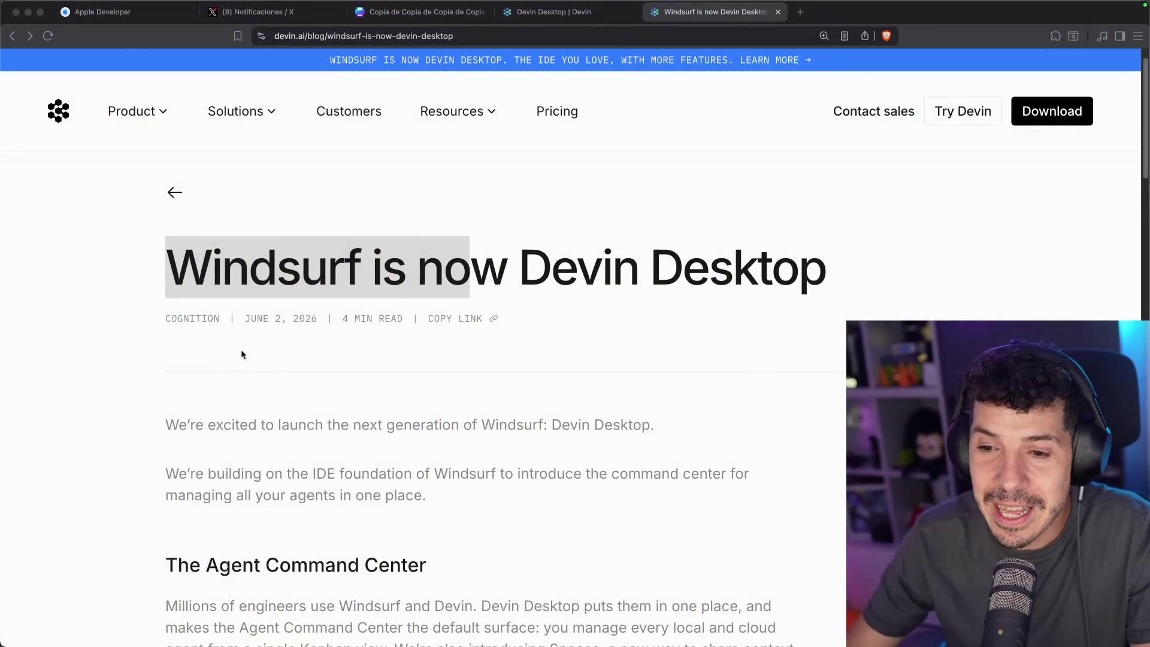
scroll(241, 352, down, 3)
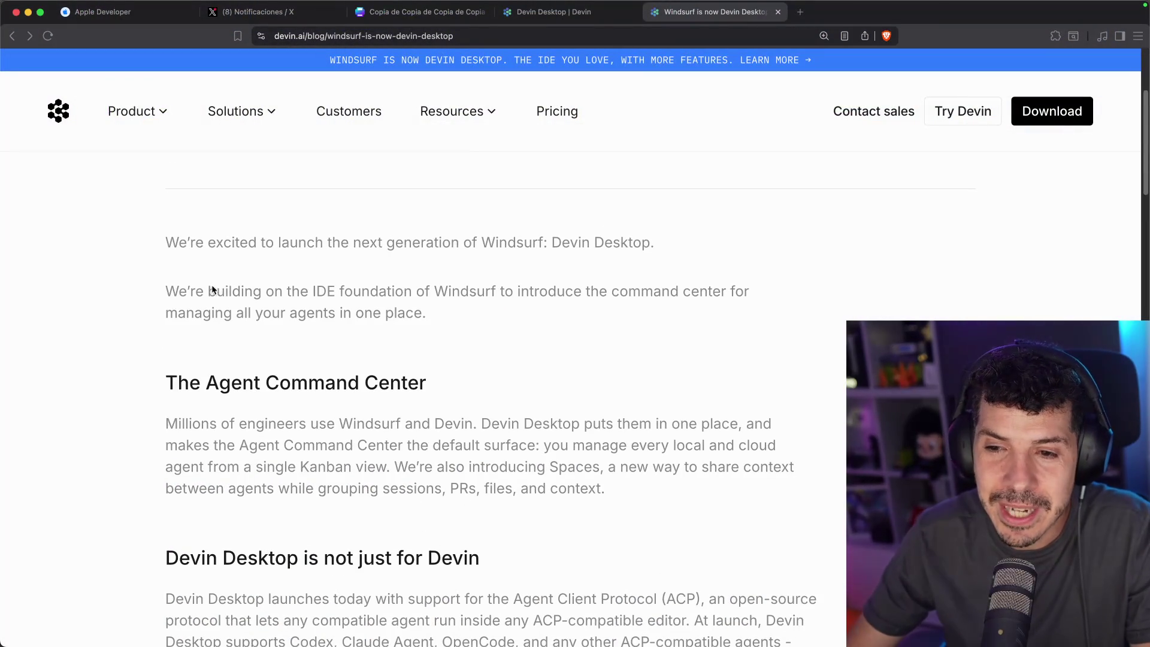
Clear the title selection and read down through the announcement post
click(359, 266)
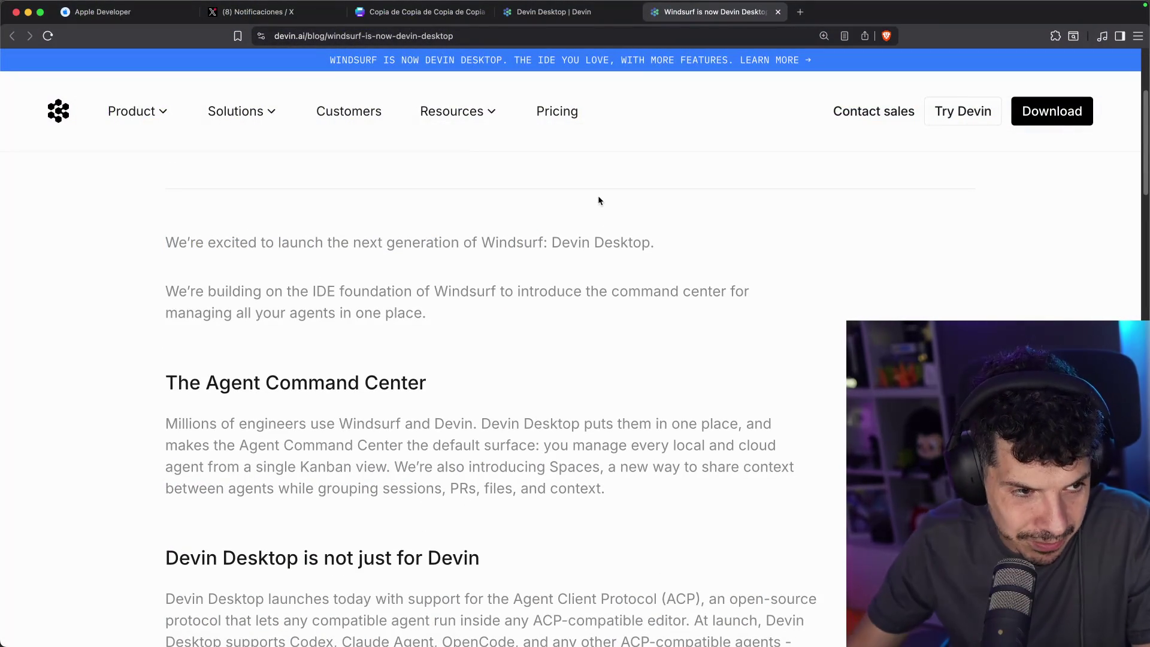
scroll(618, 295, down, 2)
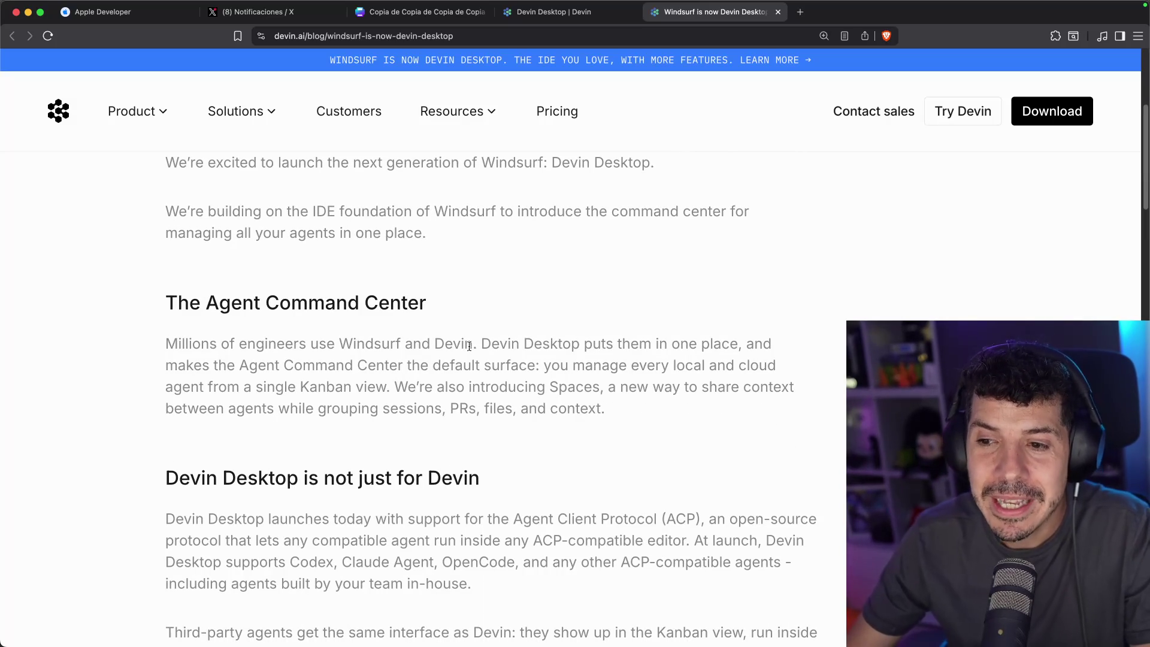
scroll(471, 349, down, 9)
scroll(460, 347, down, 20)
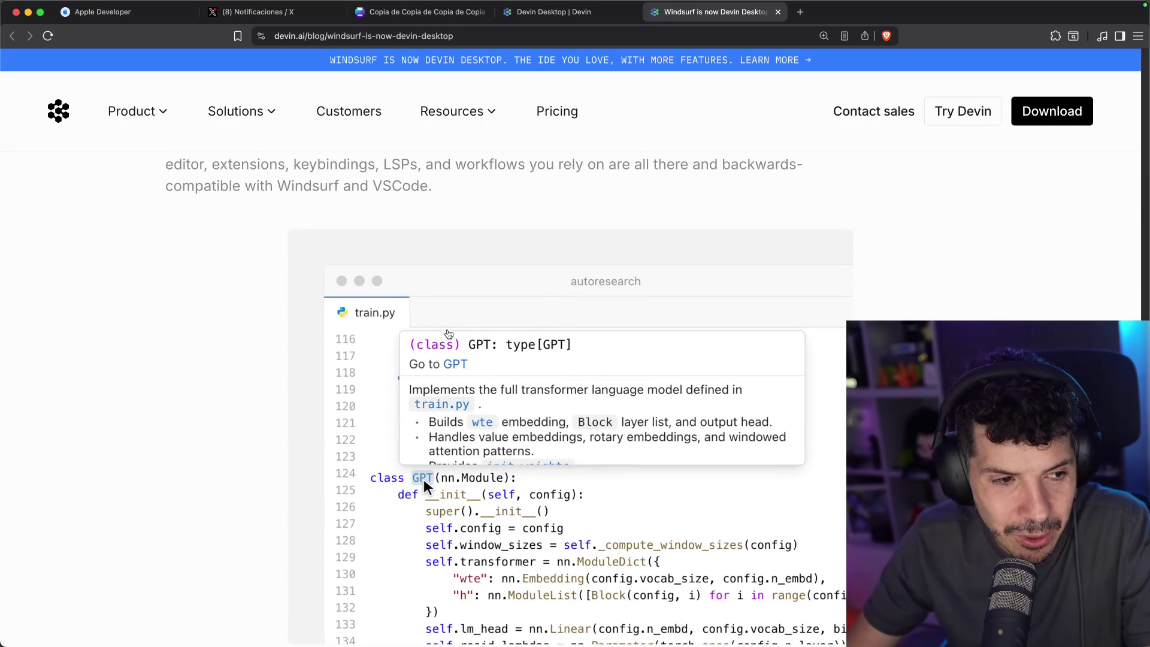
scroll(441, 340, down, 4)
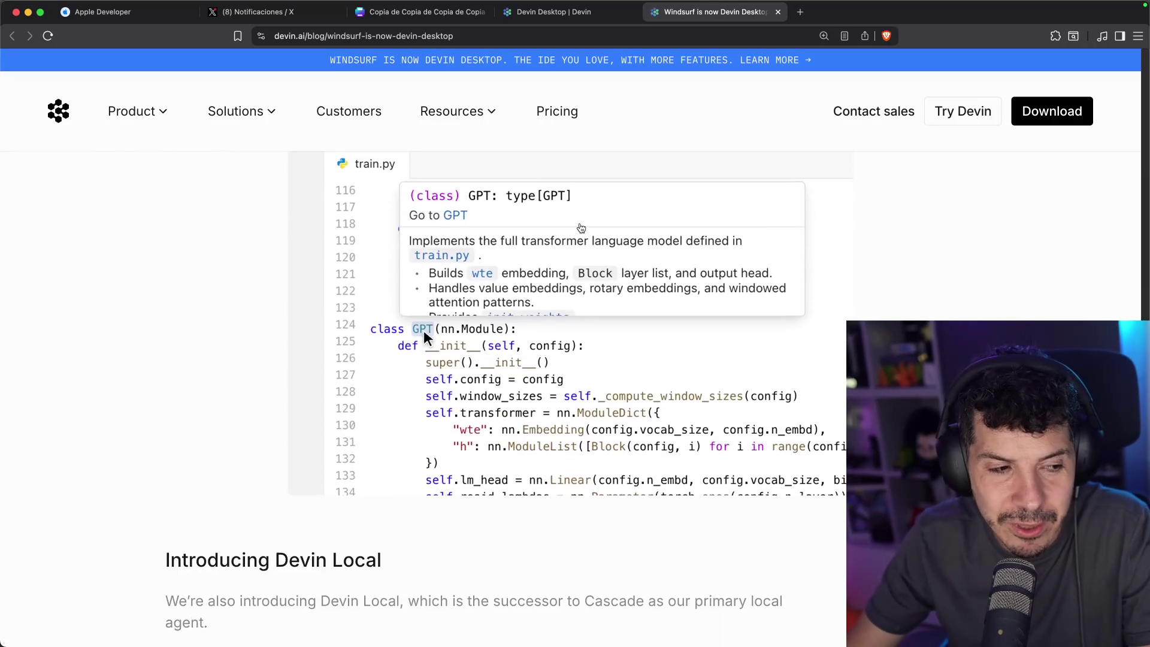
scroll(580, 227, down, 20)
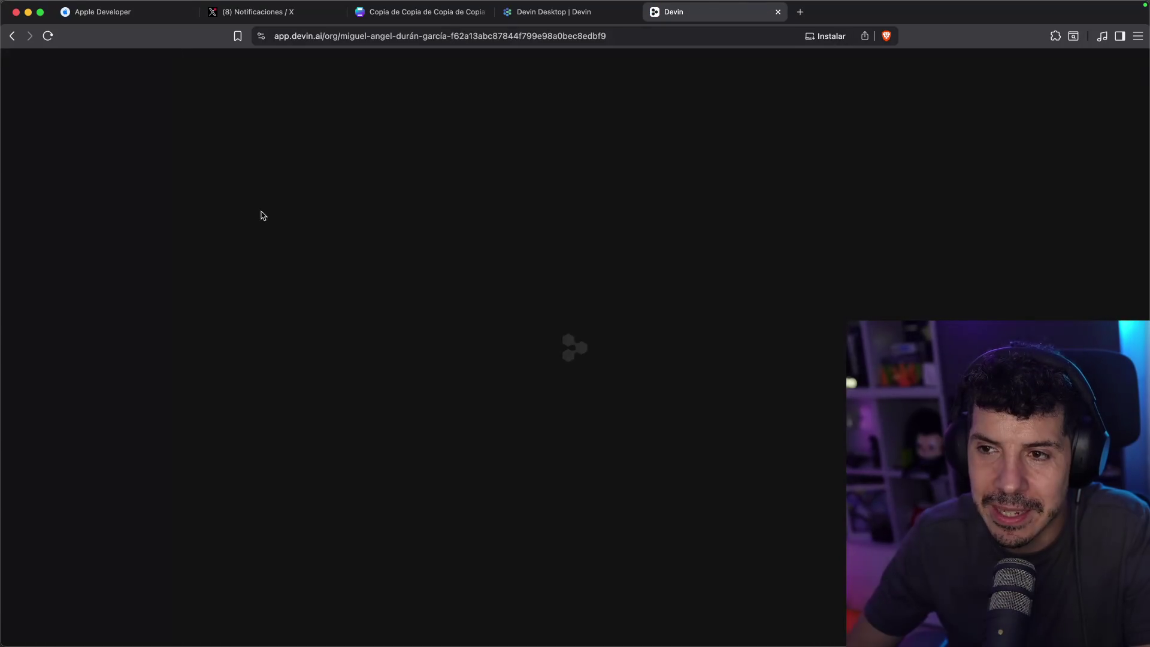
Return to the post and open Product > Devin Desktop
click(13, 37)
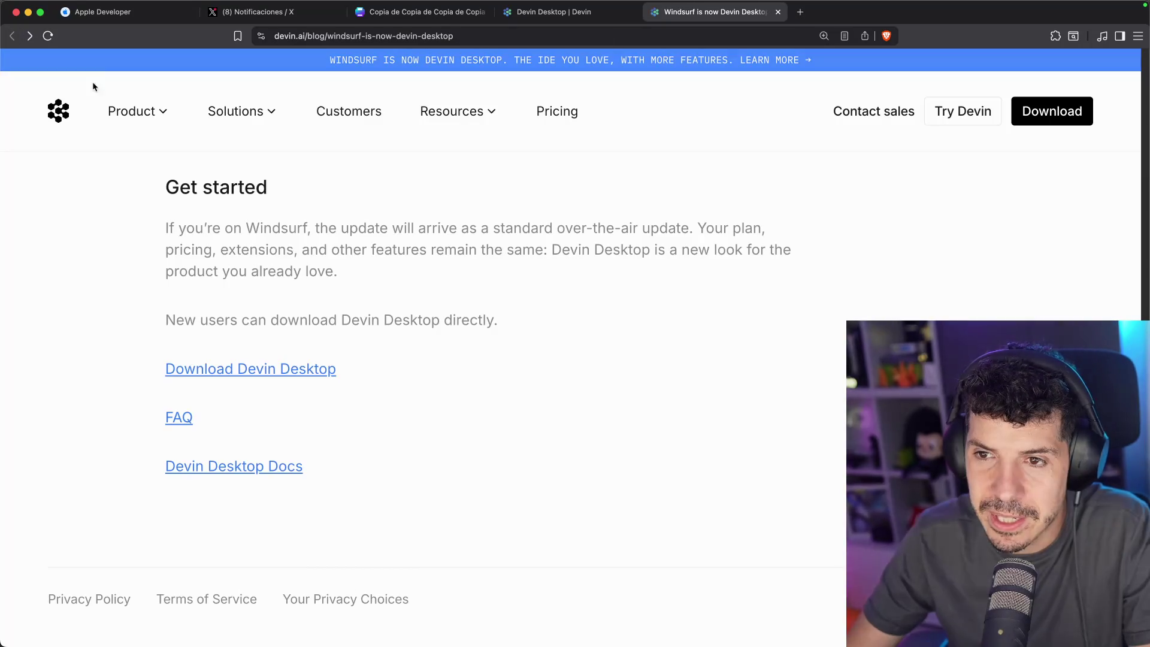
mouse_move(152, 117)
click(156, 194)
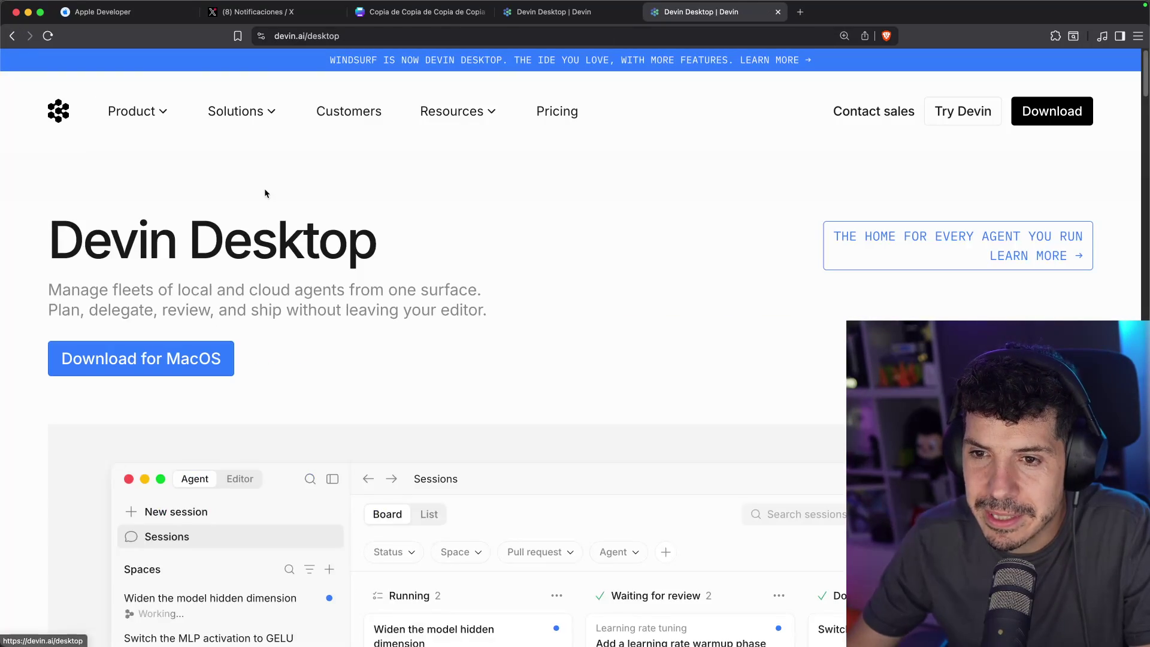
Toggle the demo app between its Editor and Agent views, ending on Agent
scroll(842, 289, down, 3)
scroll(374, 290, down, 1)
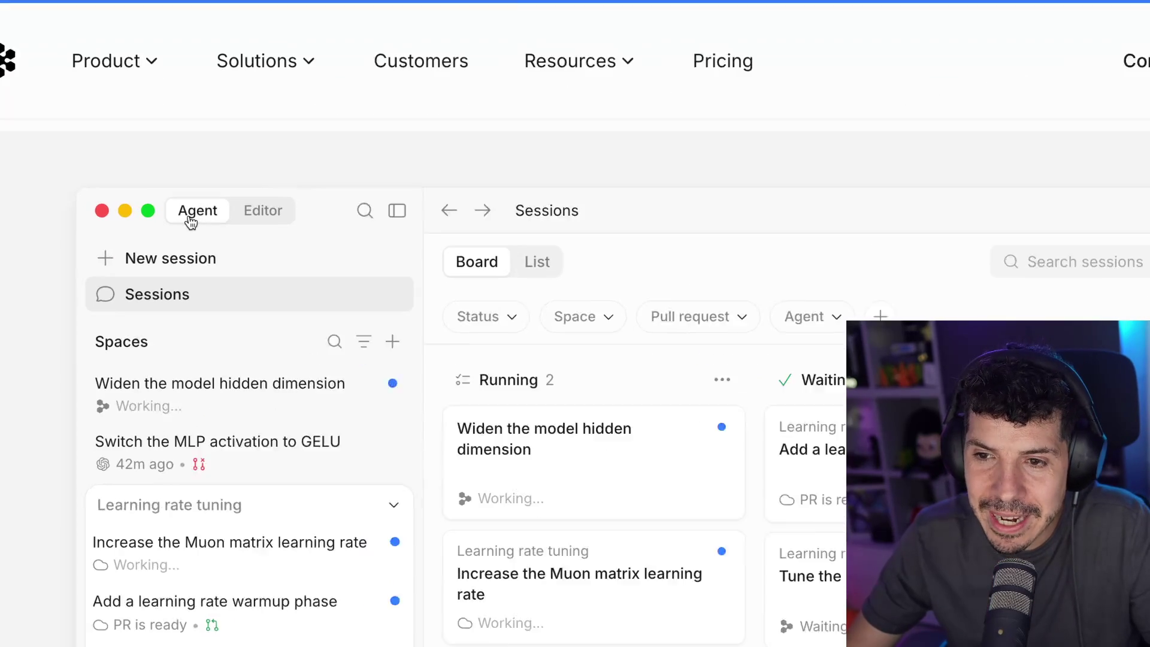
click(240, 215)
click(200, 215)
click(257, 213)
click(203, 215)
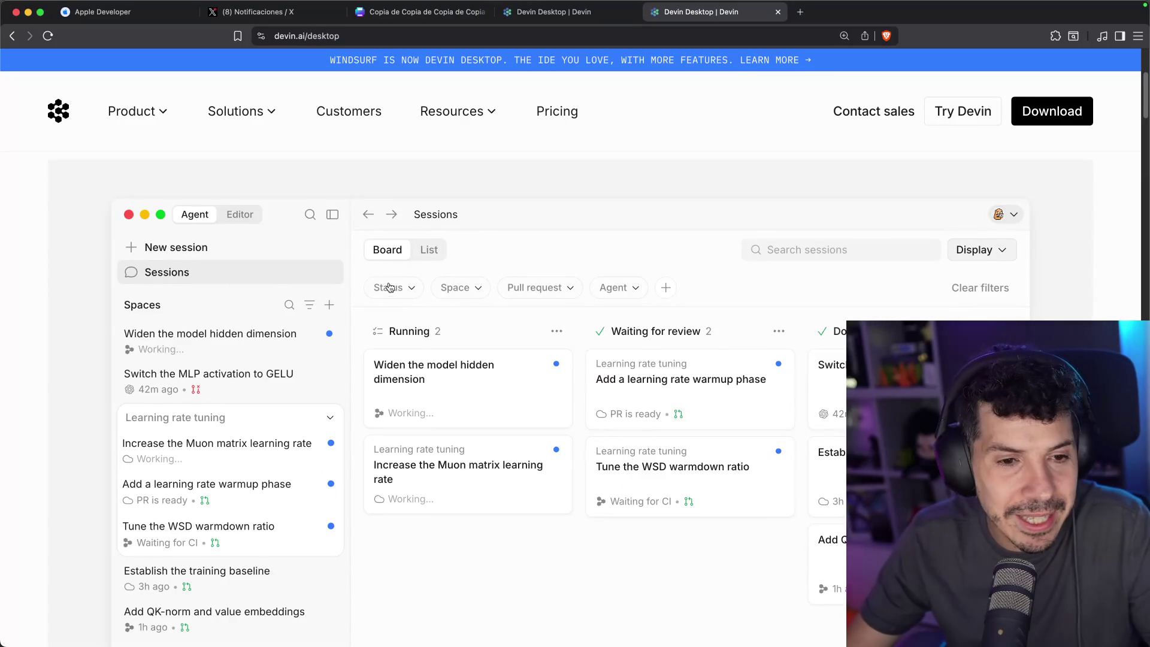
Browse the demo sessions: hidden dimension, GELU activation, Muon learning rate, warmup phase, WSD warmdown
scroll(380, 285, down, 2)
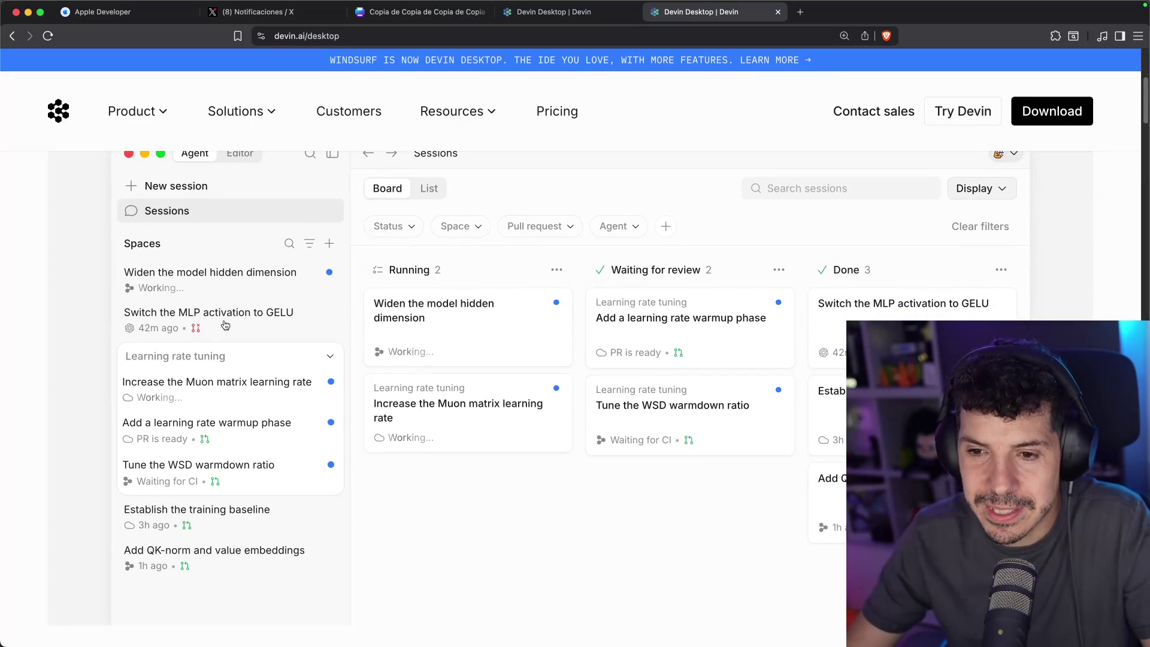
click(210, 272)
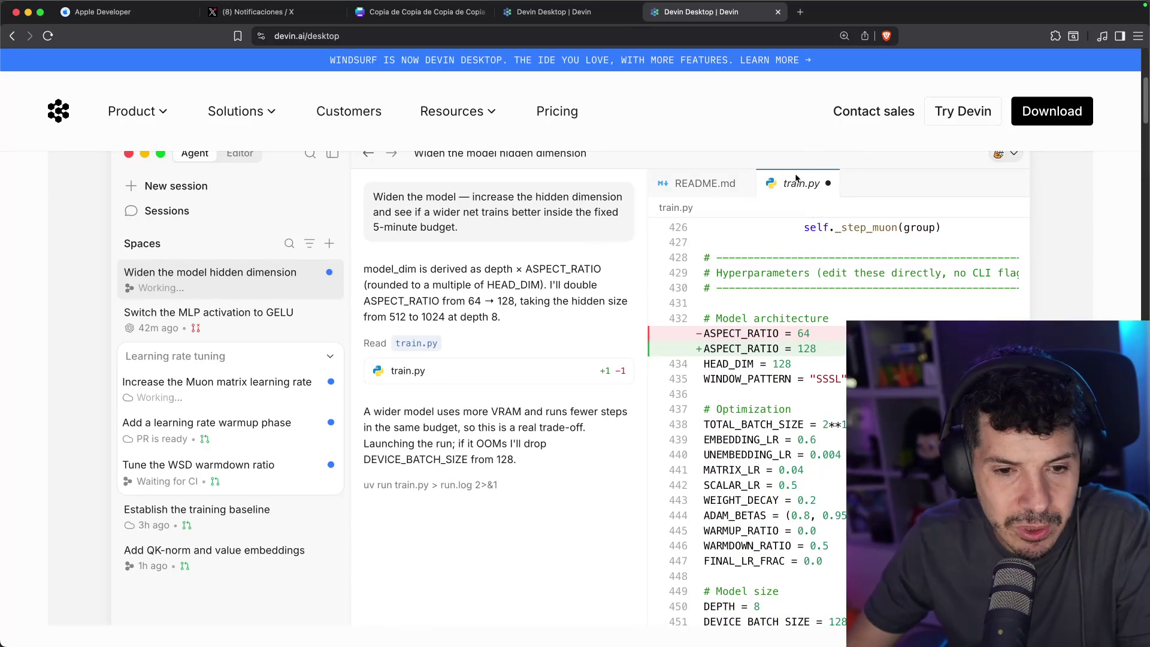
click(176, 314)
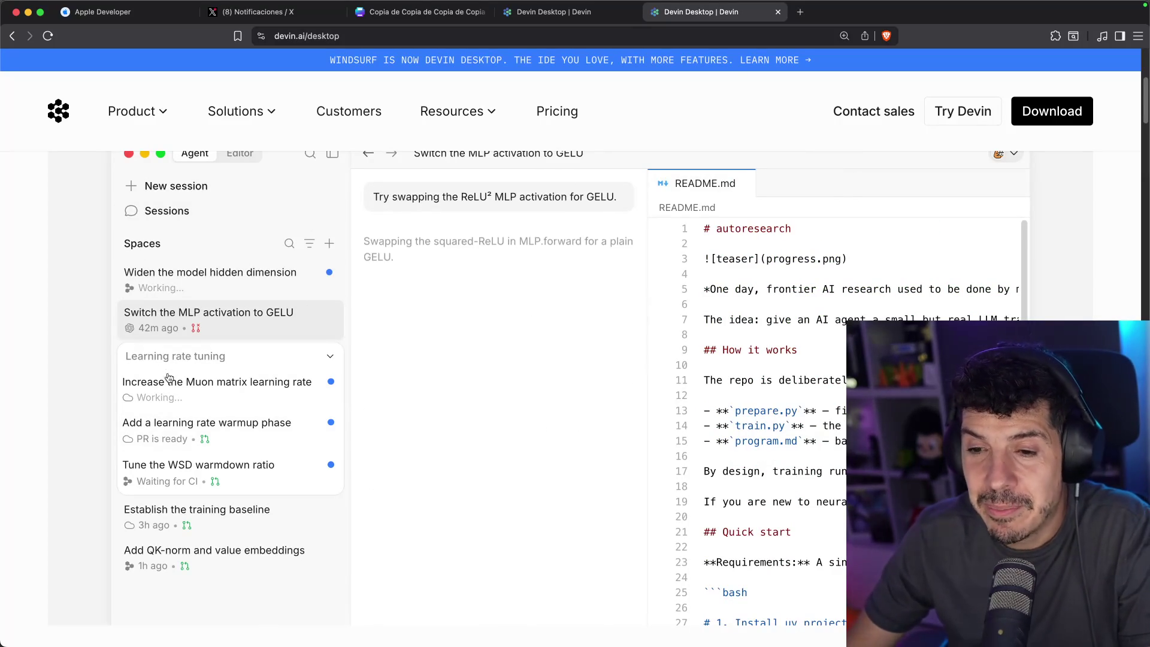
click(215, 389)
click(206, 429)
click(203, 481)
scroll(235, 299, up, 3)
View program.md and prepare.py in the demo's Editor view, then return to Agent view
click(240, 254)
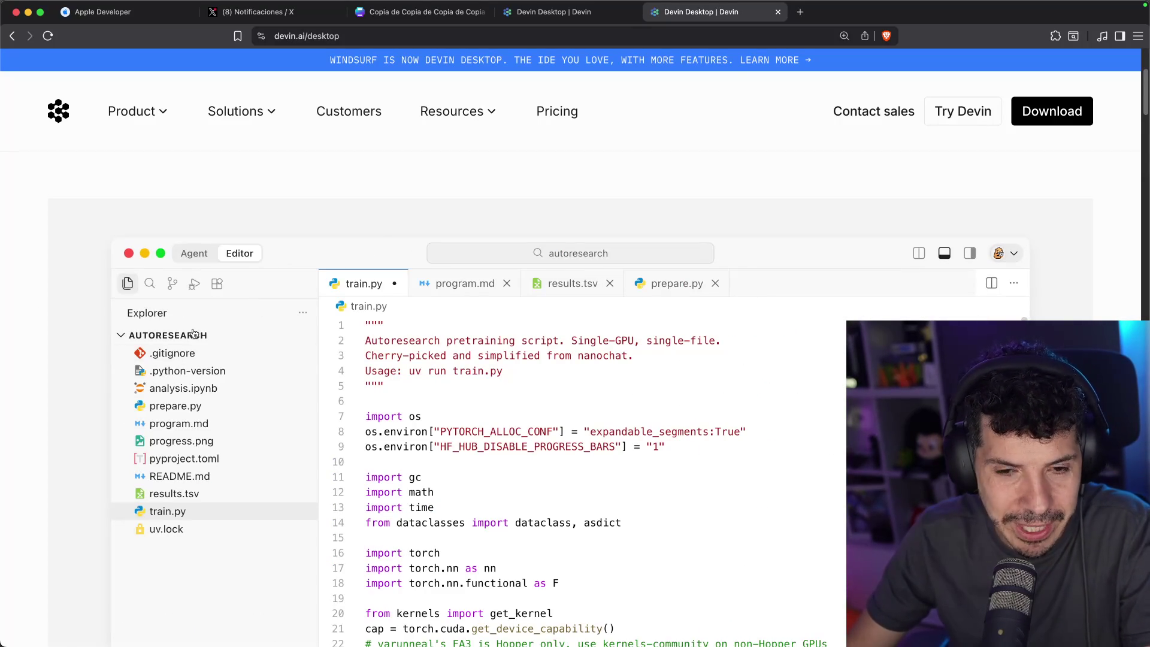
click(455, 284)
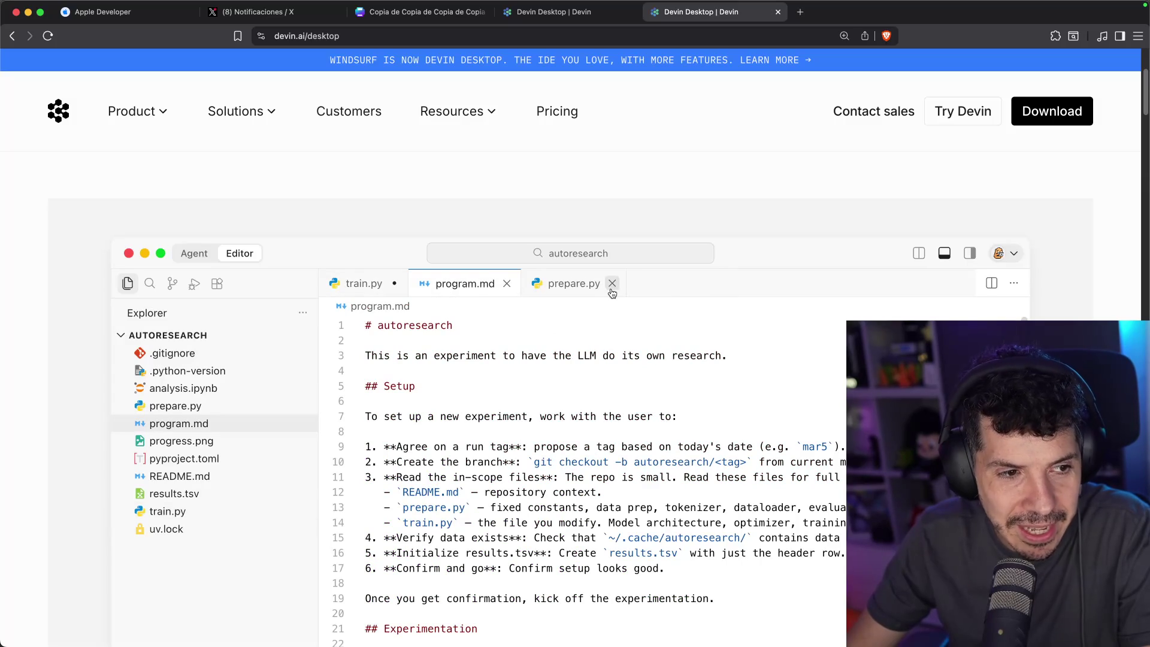
click(589, 284)
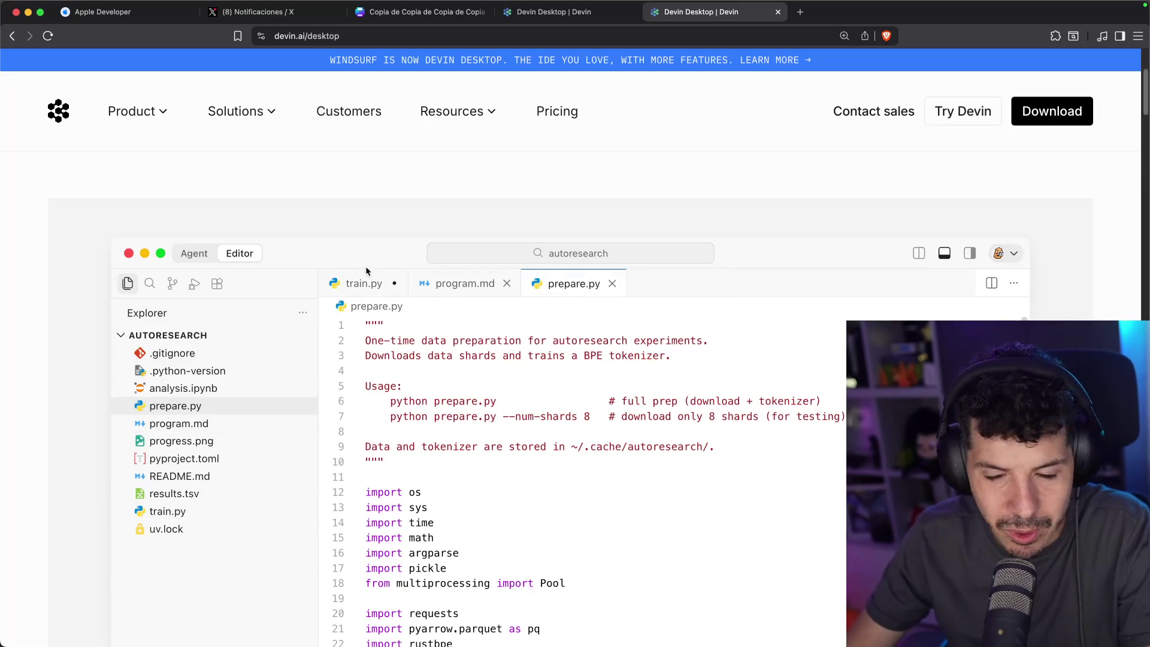
click(185, 254)
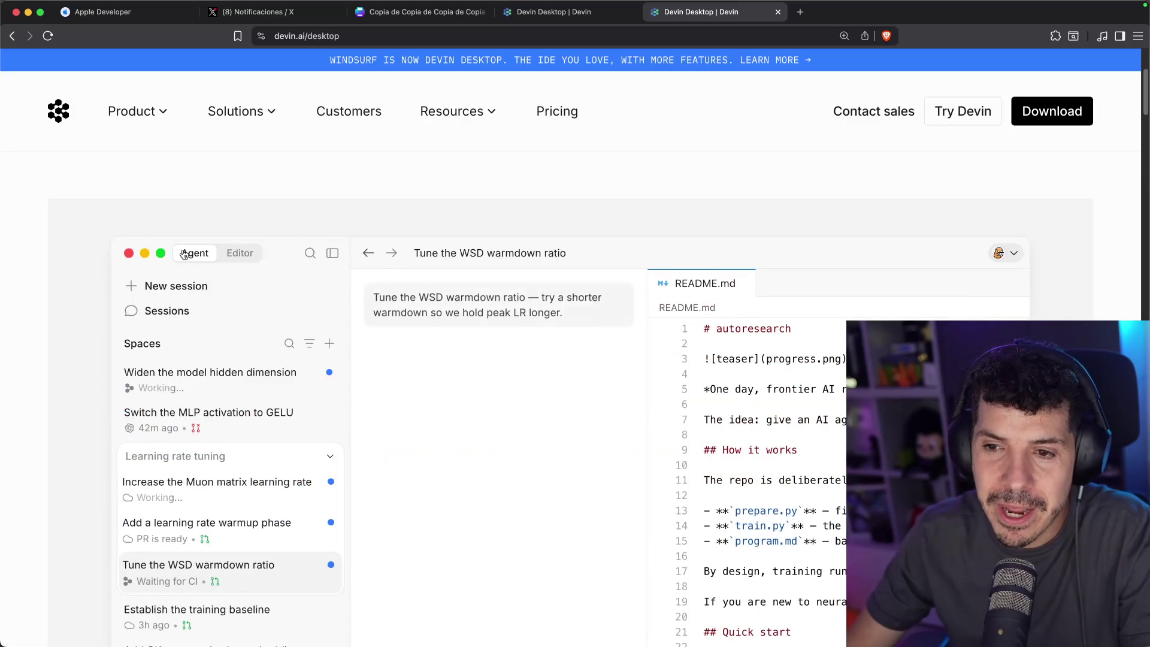
Check the baseline and QK-norm sessions, then reopen 'Widen the model hidden dimension'
scroll(93, 277, down, 5)
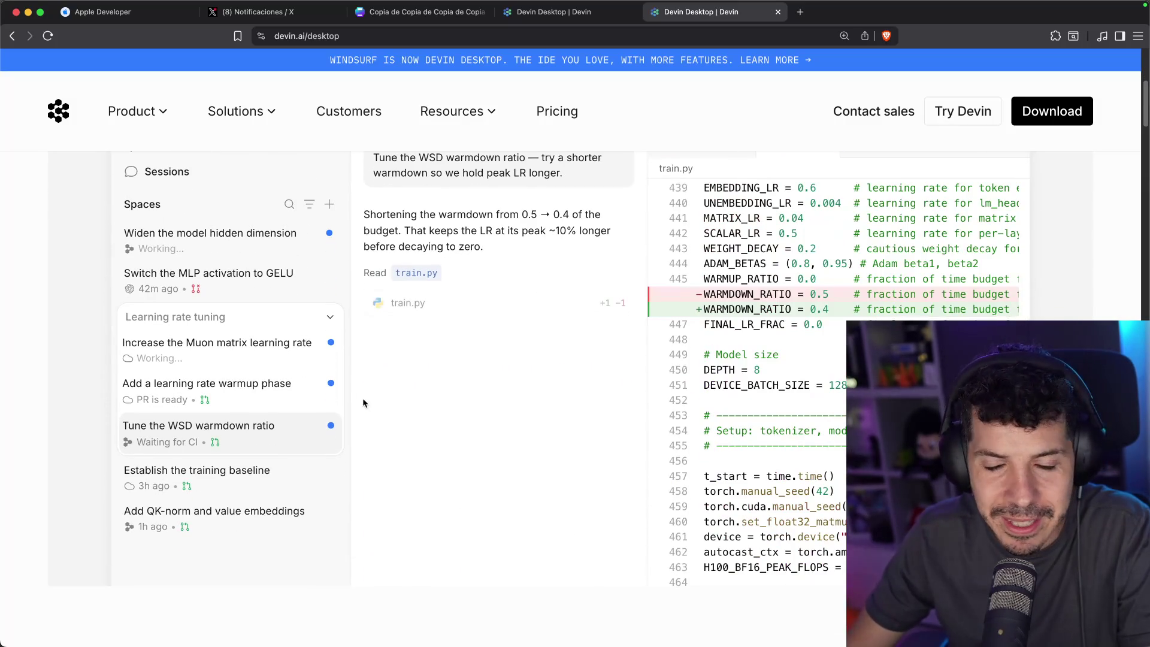
click(192, 481)
click(198, 517)
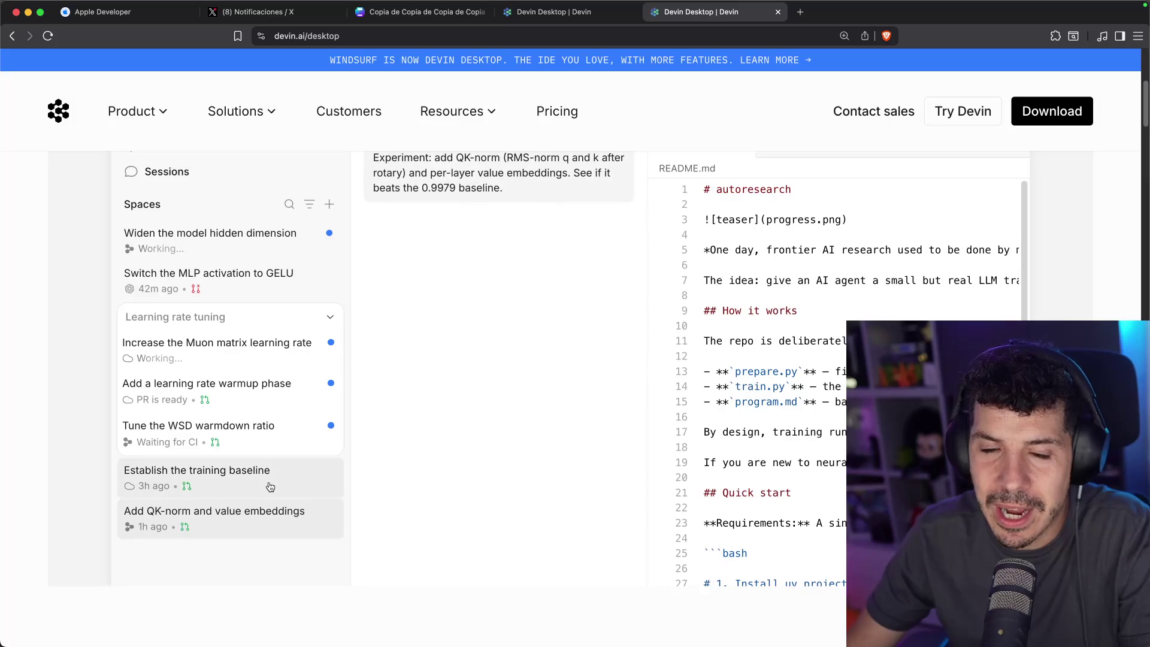
scroll(344, 439, up, 2)
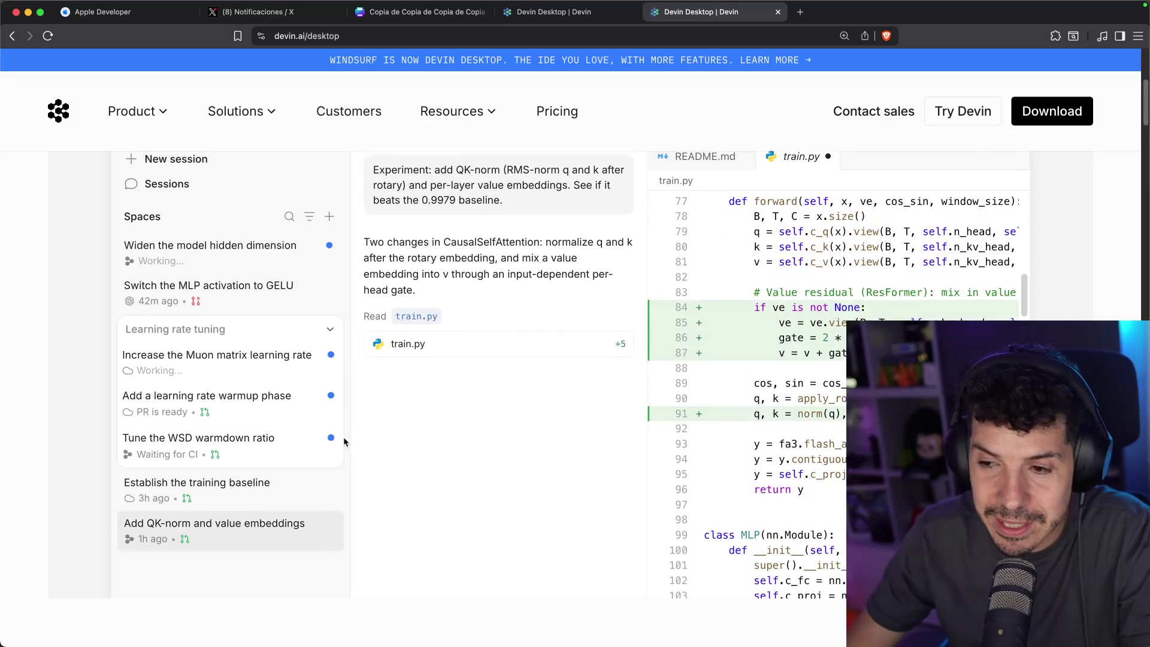
scroll(344, 442, up, 1)
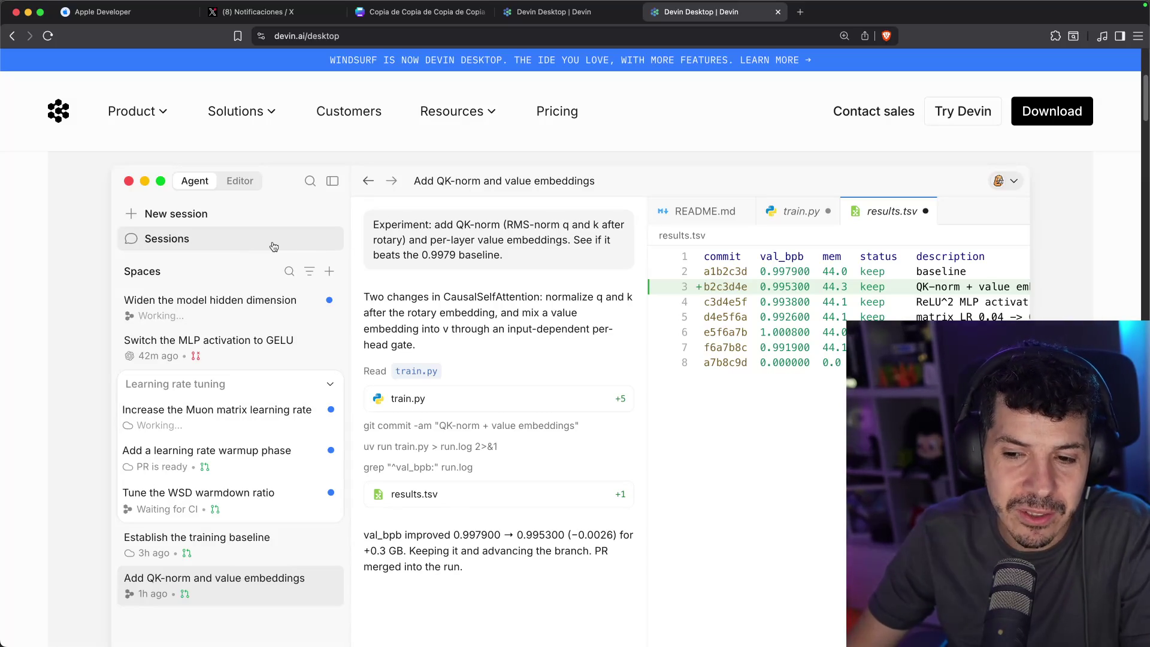
click(228, 306)
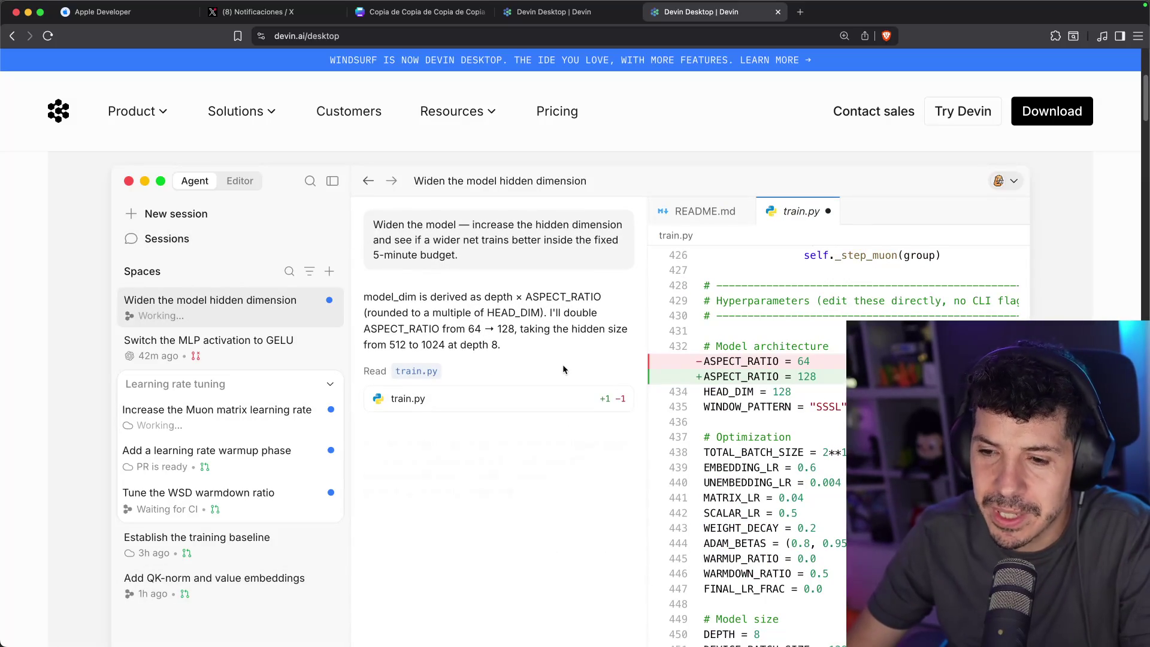
scroll(563, 369, down, 10)
Scroll the Devin Desktop page, collapsing and re-expanding the Onboarding Flow Redesign group
scroll(564, 369, down, 15)
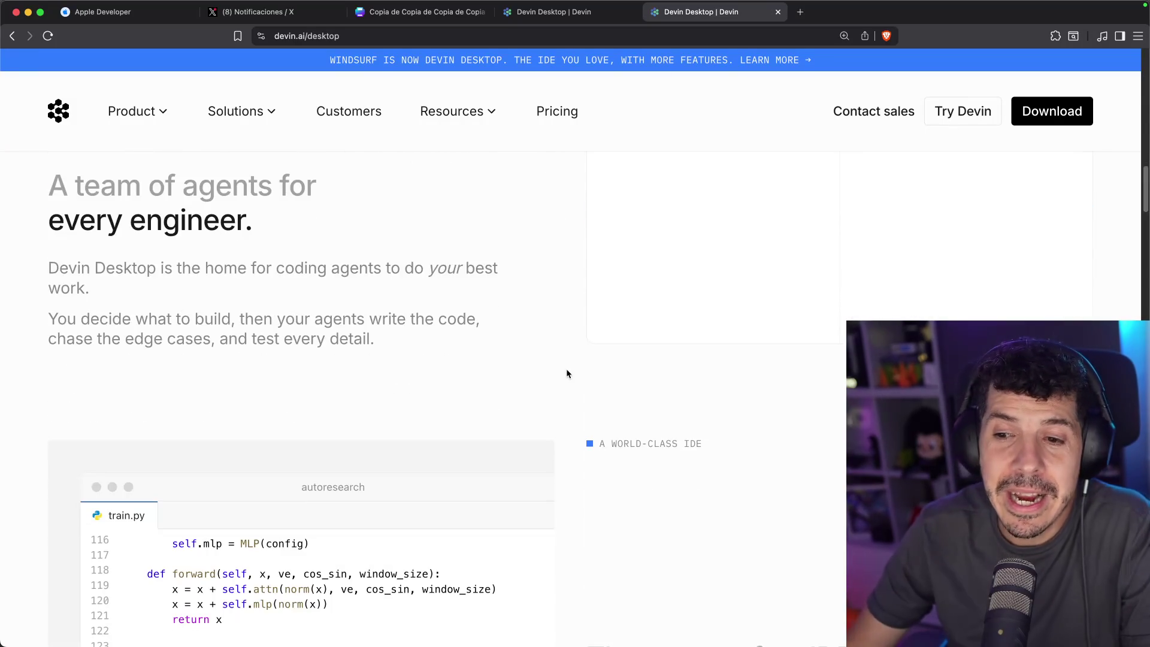
scroll(590, 384, down, 10)
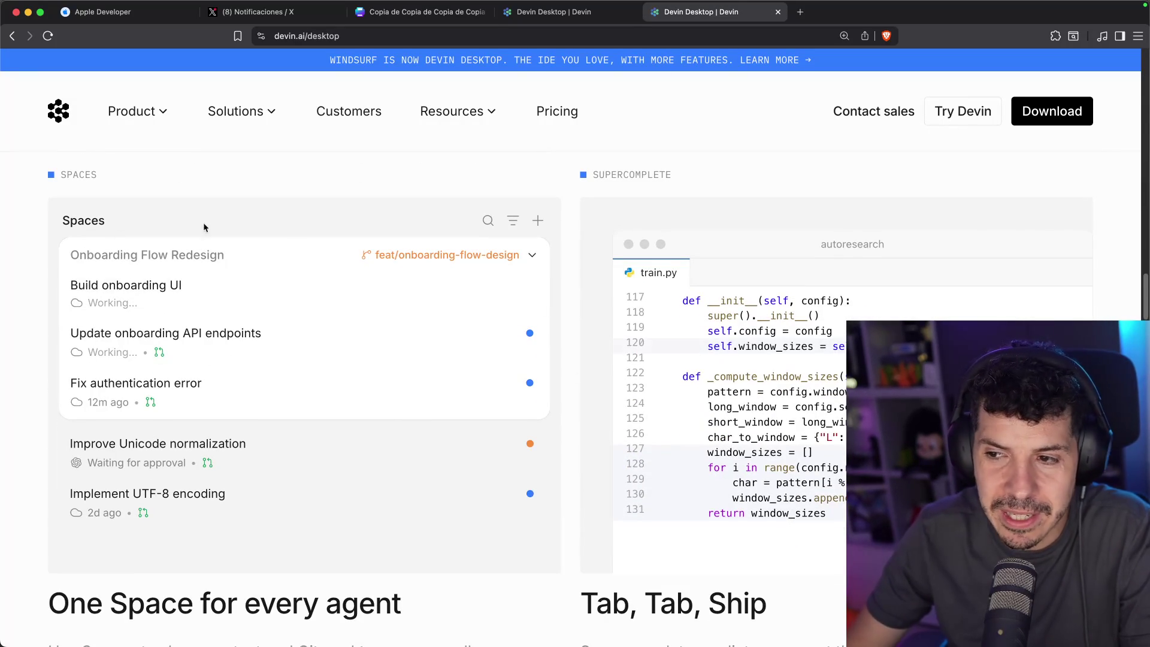
click(531, 257)
click(531, 256)
scroll(447, 290, down, 5)
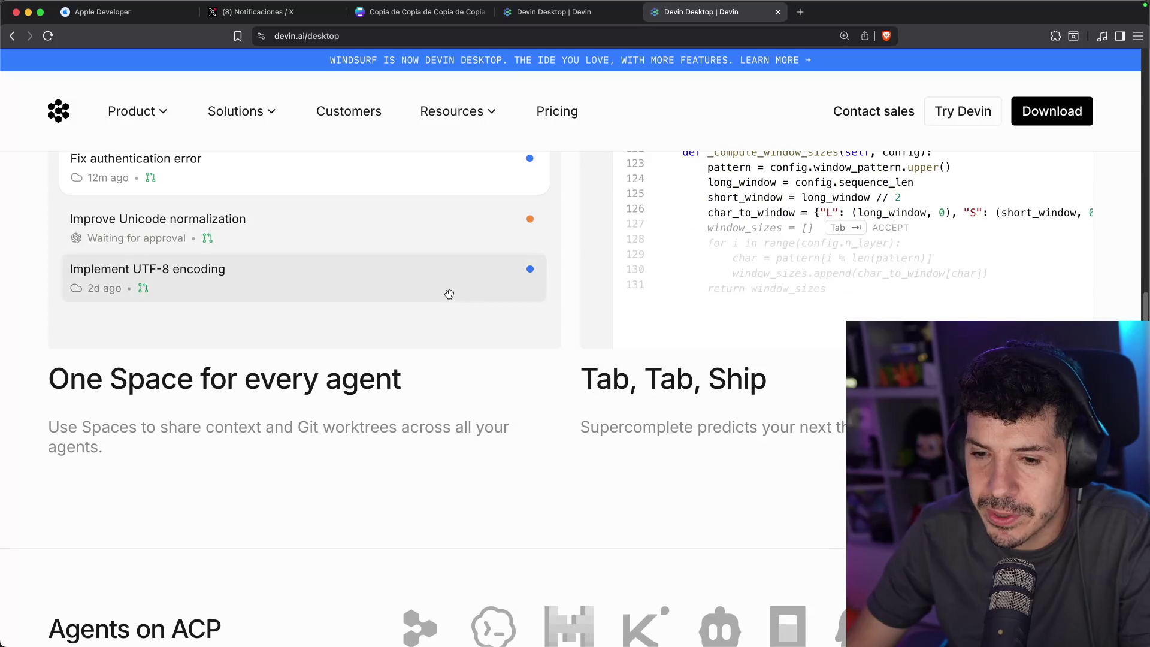
scroll(234, 384, down, 9)
scroll(250, 374, up, 8)
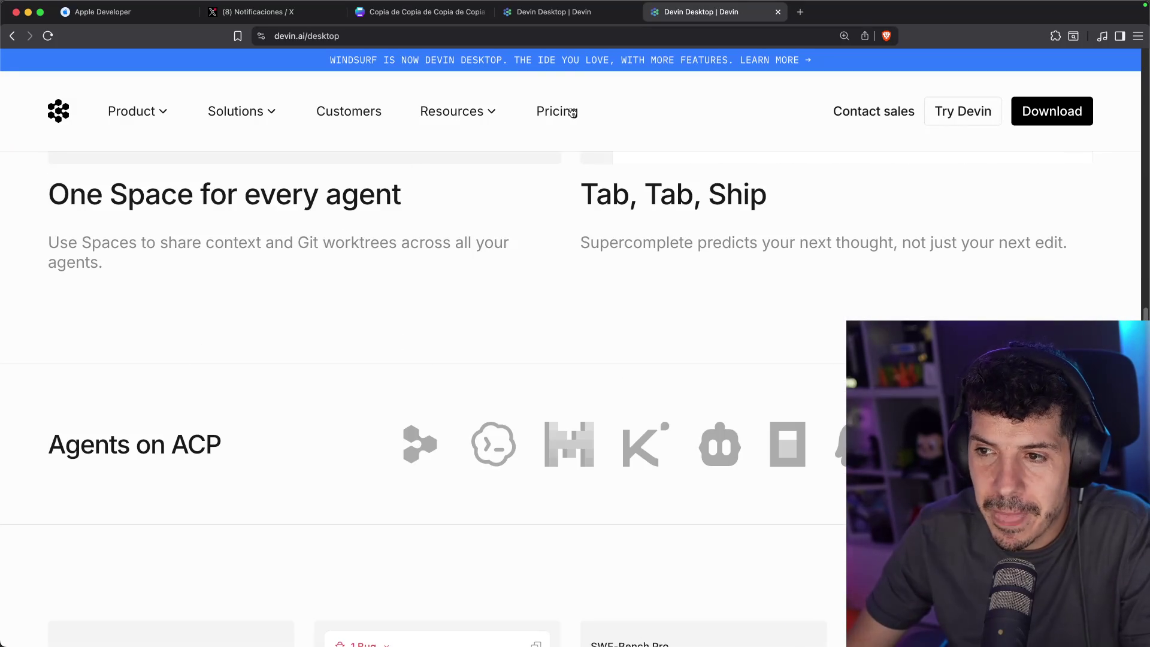
scroll(438, 309, down, 4)
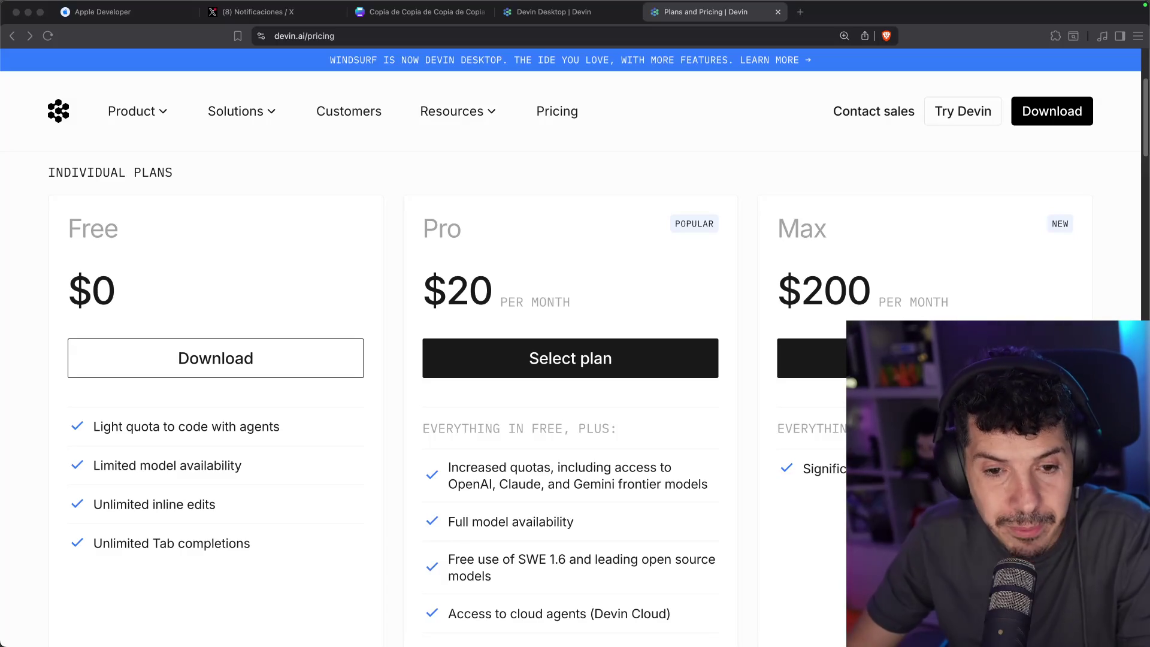
Scroll past the Free, Pro and Max plan cards down to the Compare Plans table
scroll(391, 261, down, 3)
scroll(389, 261, up, 2)
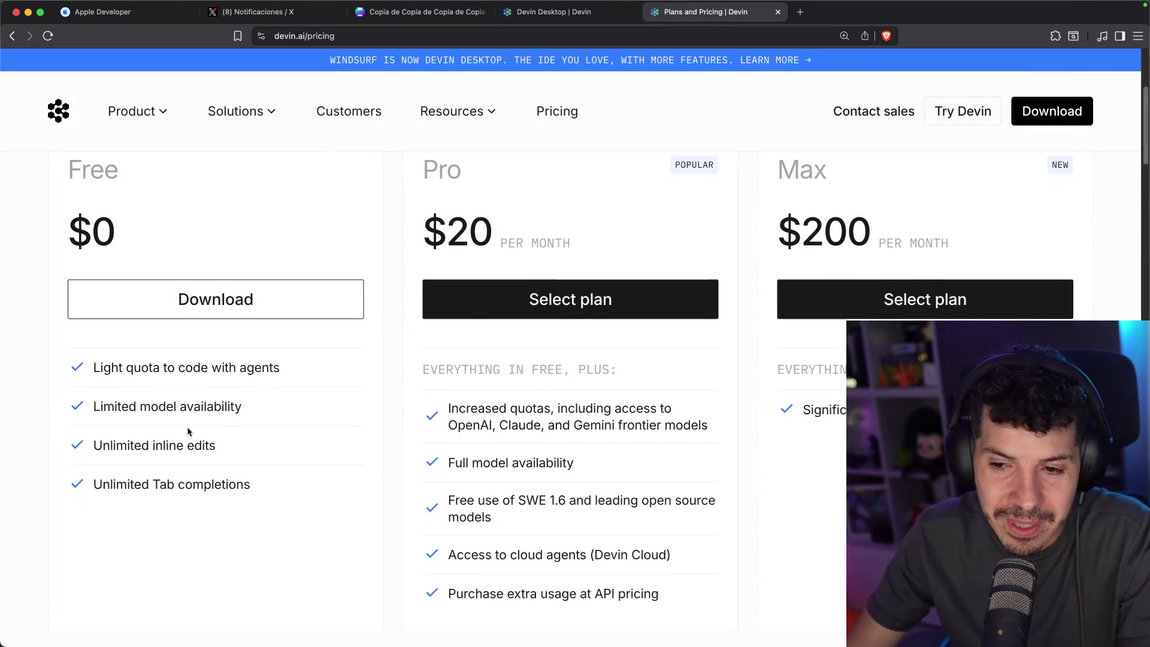
scroll(191, 429, down, 5)
scroll(198, 371, down, 20)
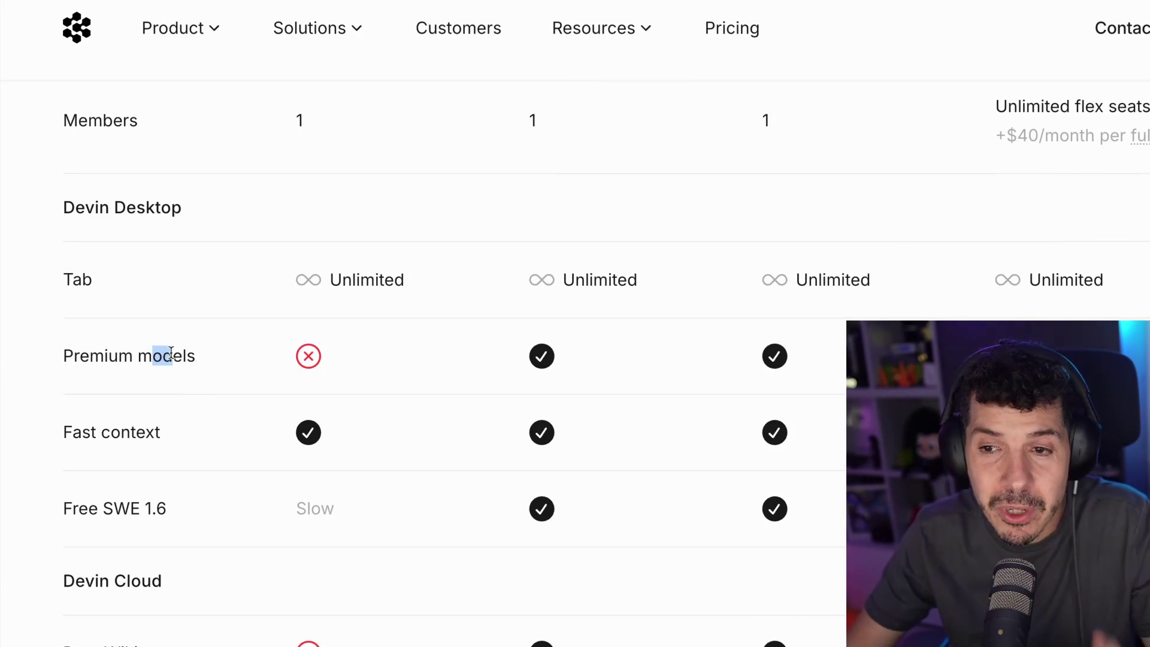
Clear the highlights on 'SWE 1.6' and 'Slow' in the comparison table
scroll(200, 363, down, 2)
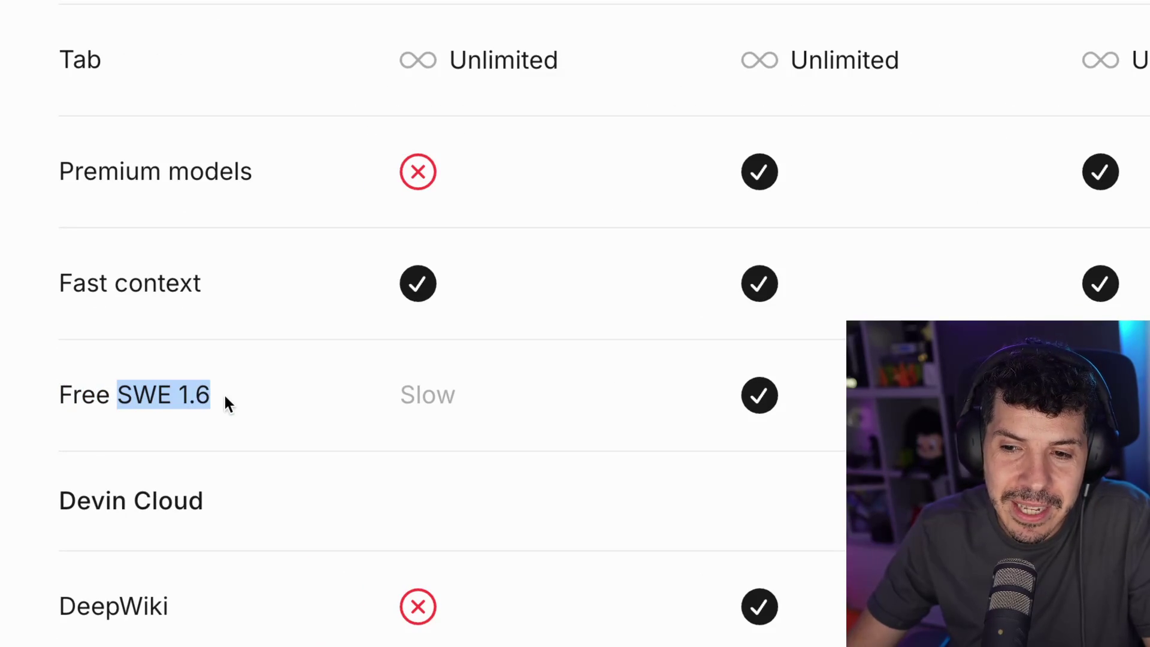
click(232, 396)
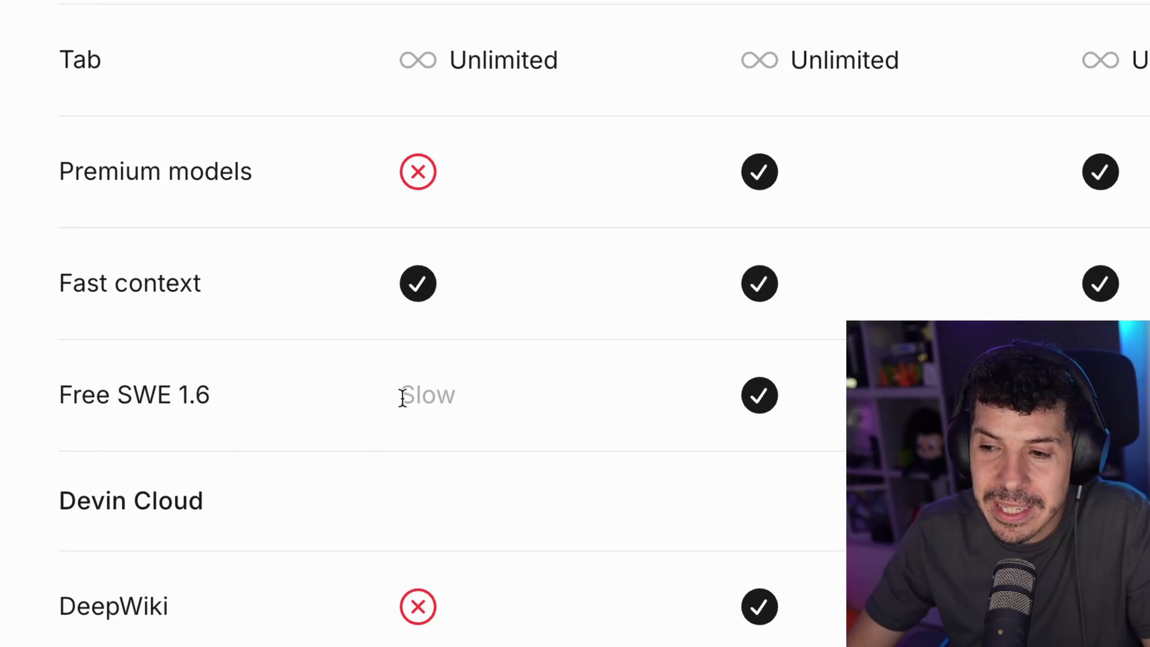
click(463, 395)
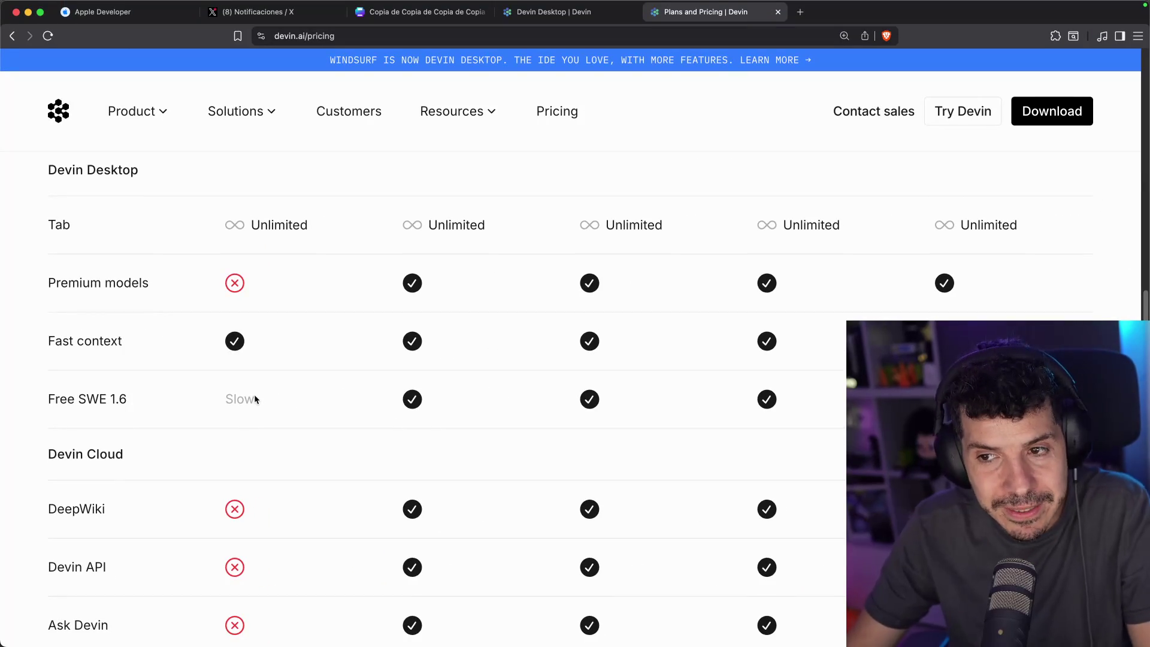
Read through the rest of the Compare Plans table, including Team at $80/month
scroll(263, 380, down, 1)
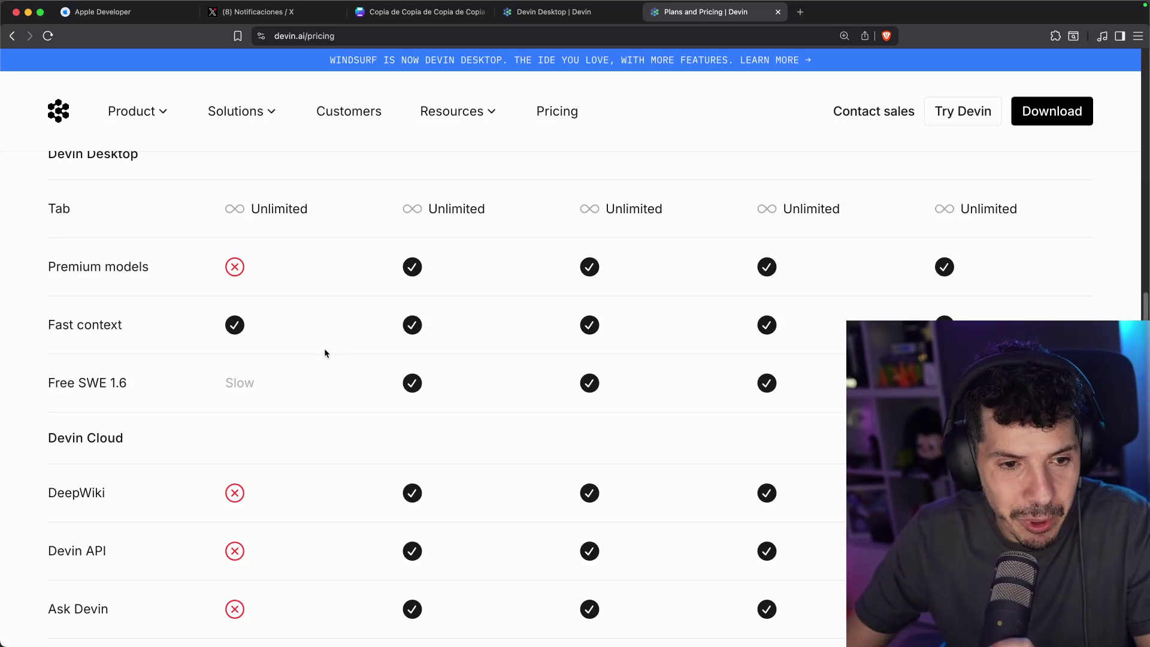
scroll(332, 341, down, 7)
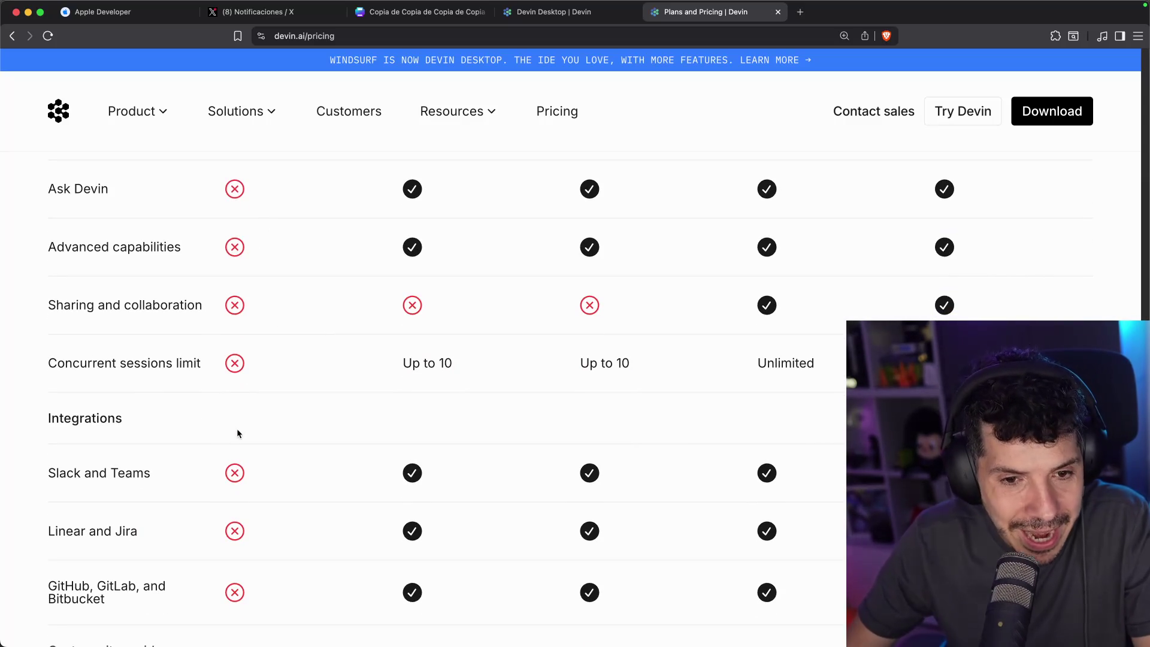
scroll(237, 427, down, 4)
scroll(240, 415, down, 7)
scroll(243, 413, down, 10)
scroll(250, 398, up, 16)
scroll(252, 400, up, 12)
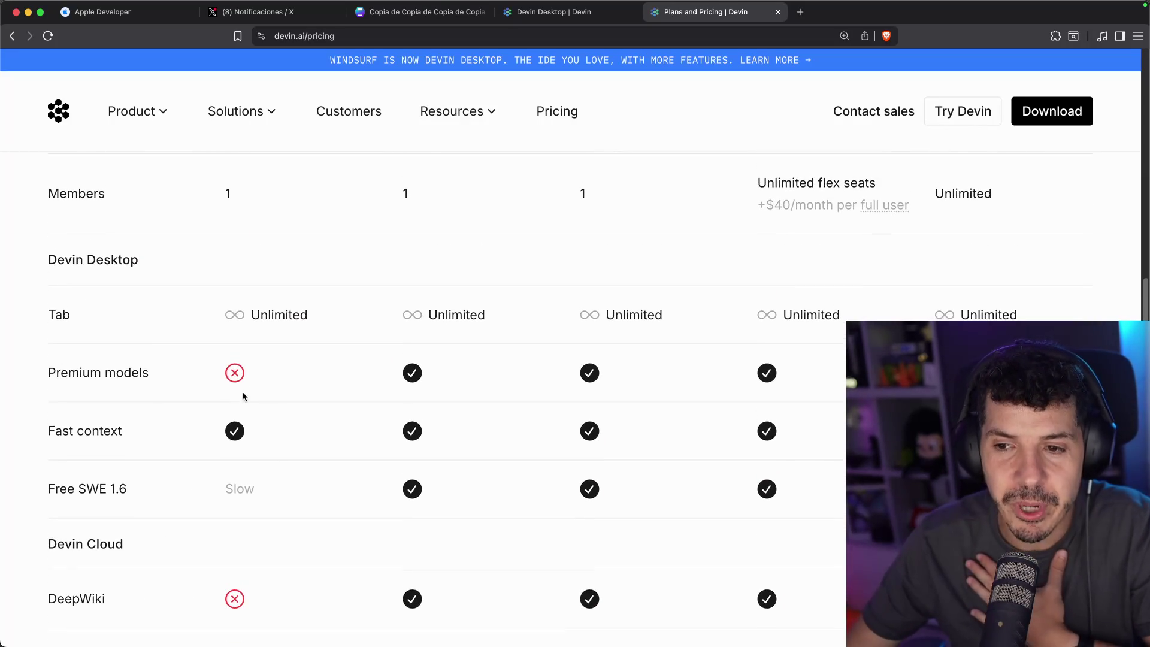
scroll(226, 363, down, 4)
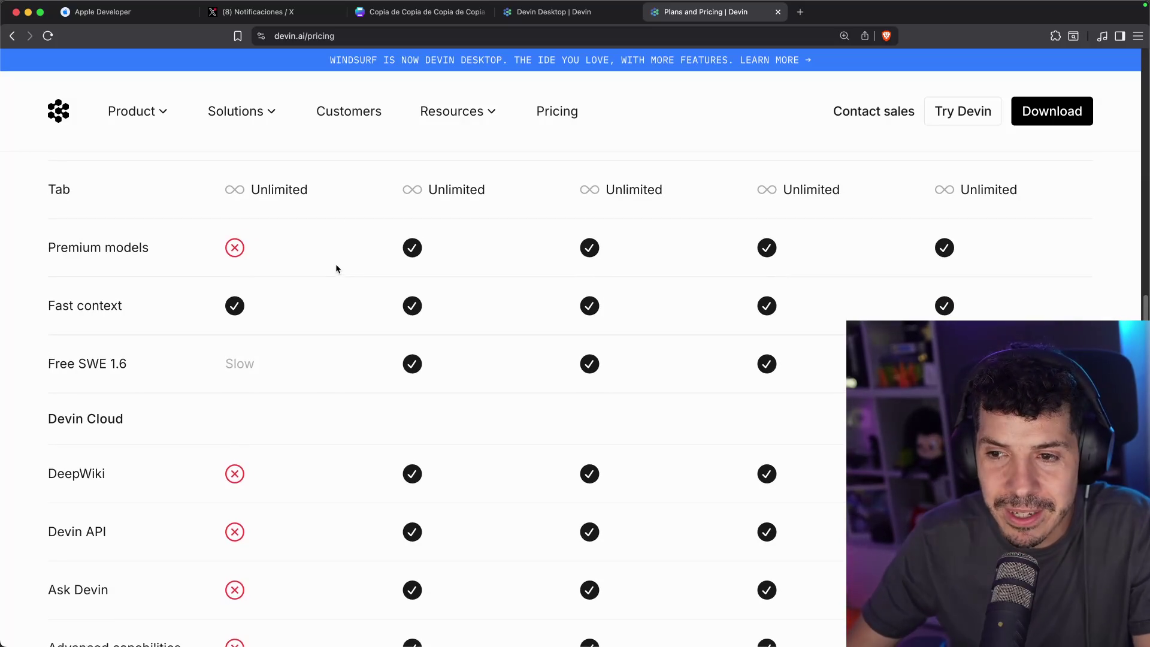
scroll(336, 264, up, 10)
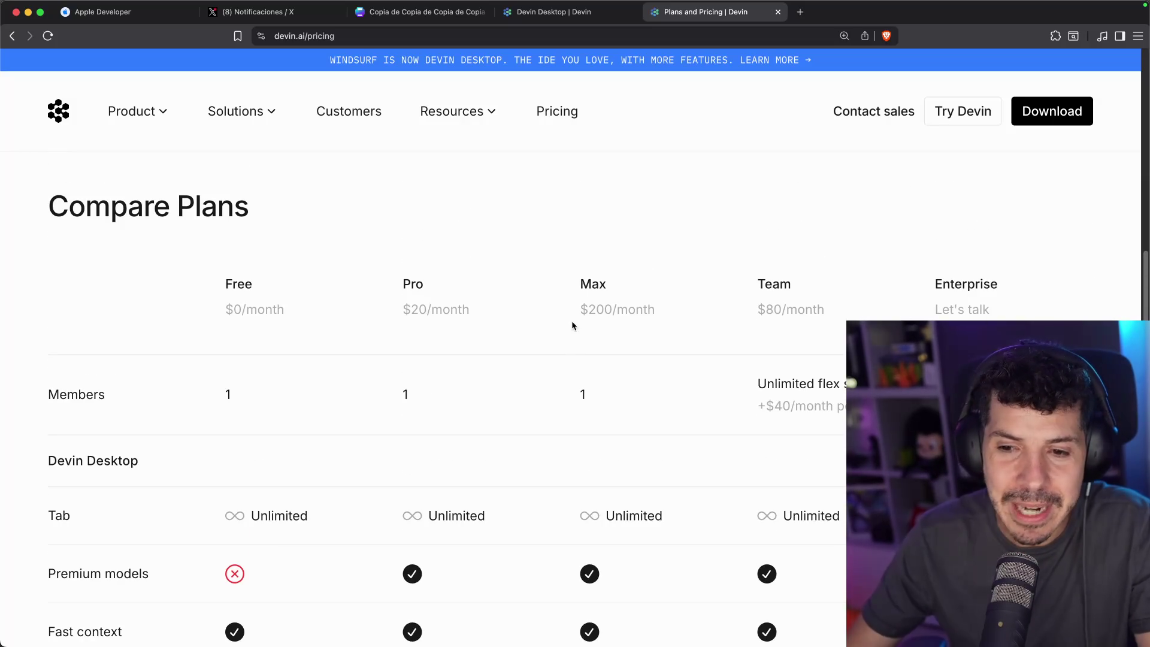
scroll(568, 318, down, 10)
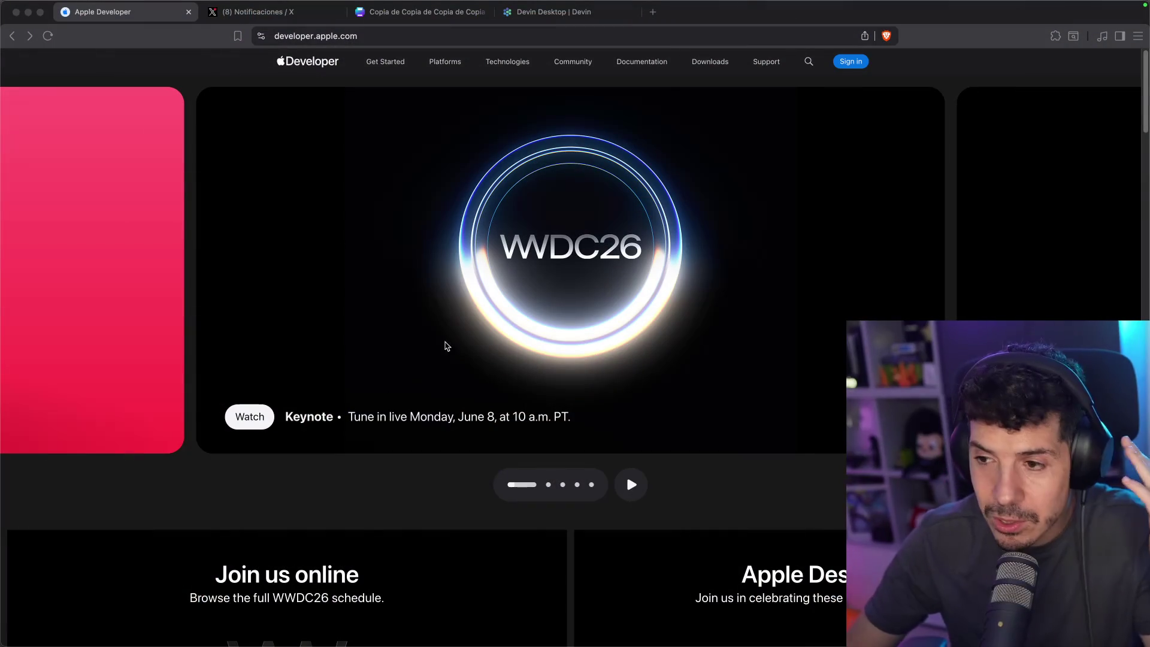
Focus the browser window showing the Apple Developer WWDC26 Keynote page
click(586, 269)
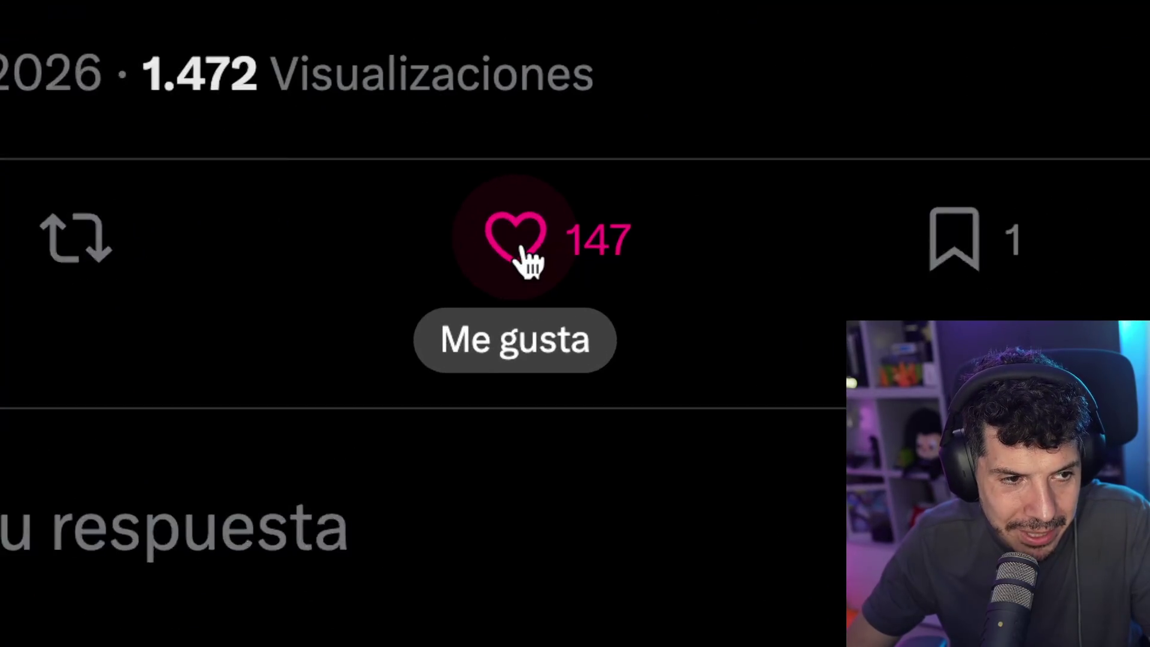
Like the X post, raising its likes to 148, and look through the replies
click(522, 245)
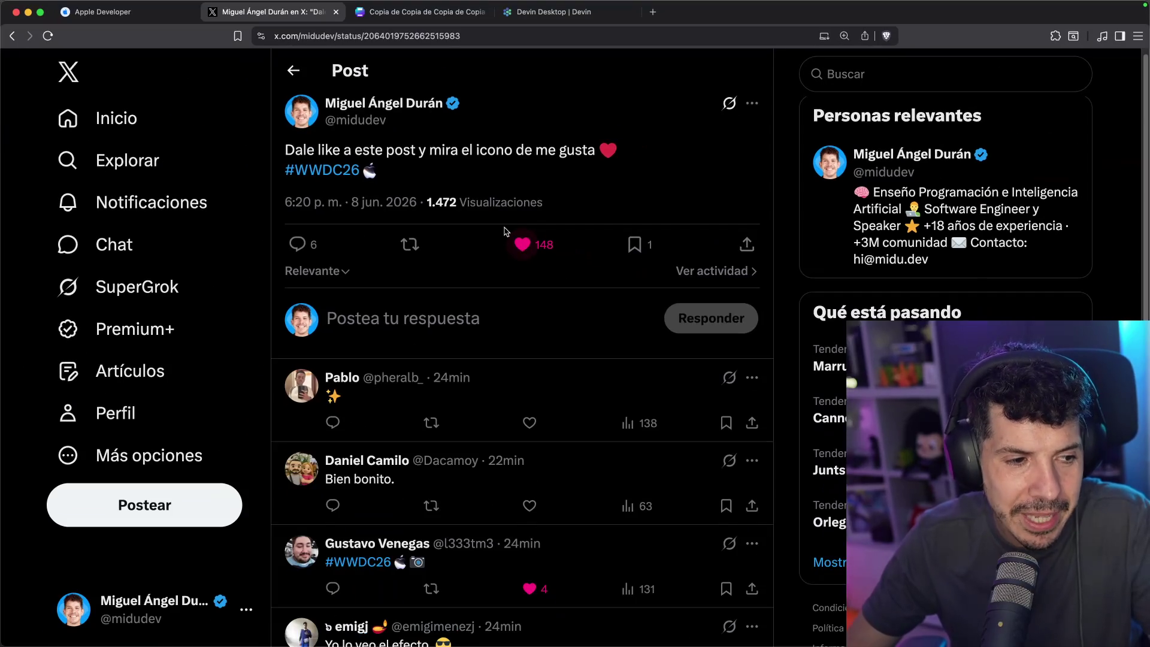
scroll(505, 231, down, 5)
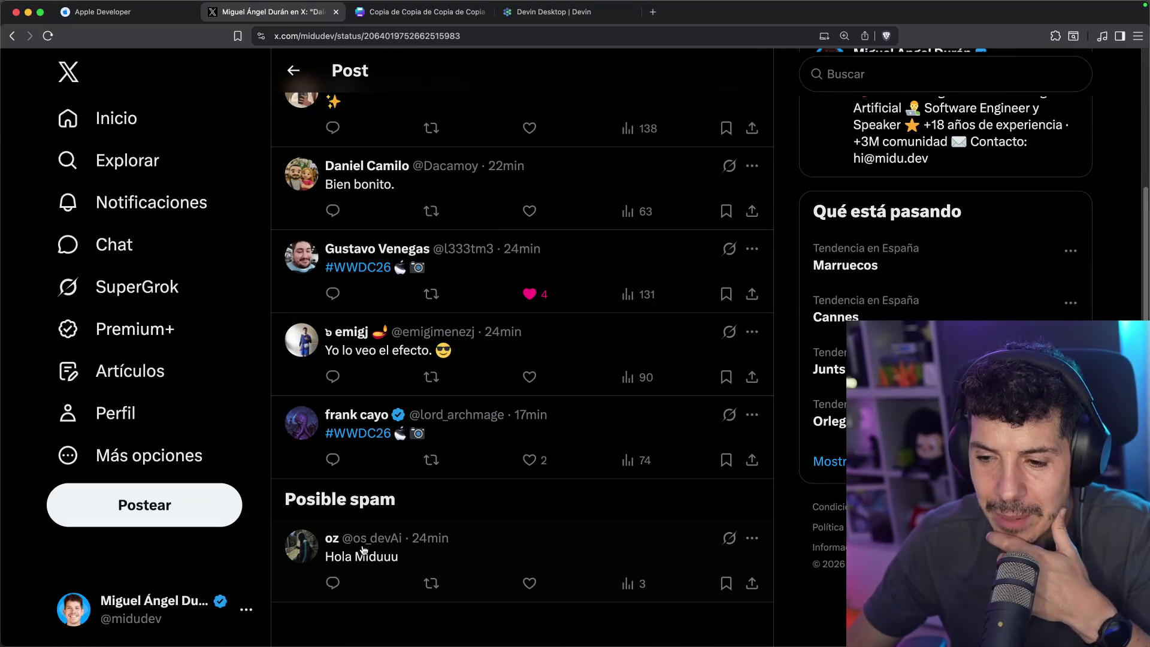
scroll(422, 537, up, 5)
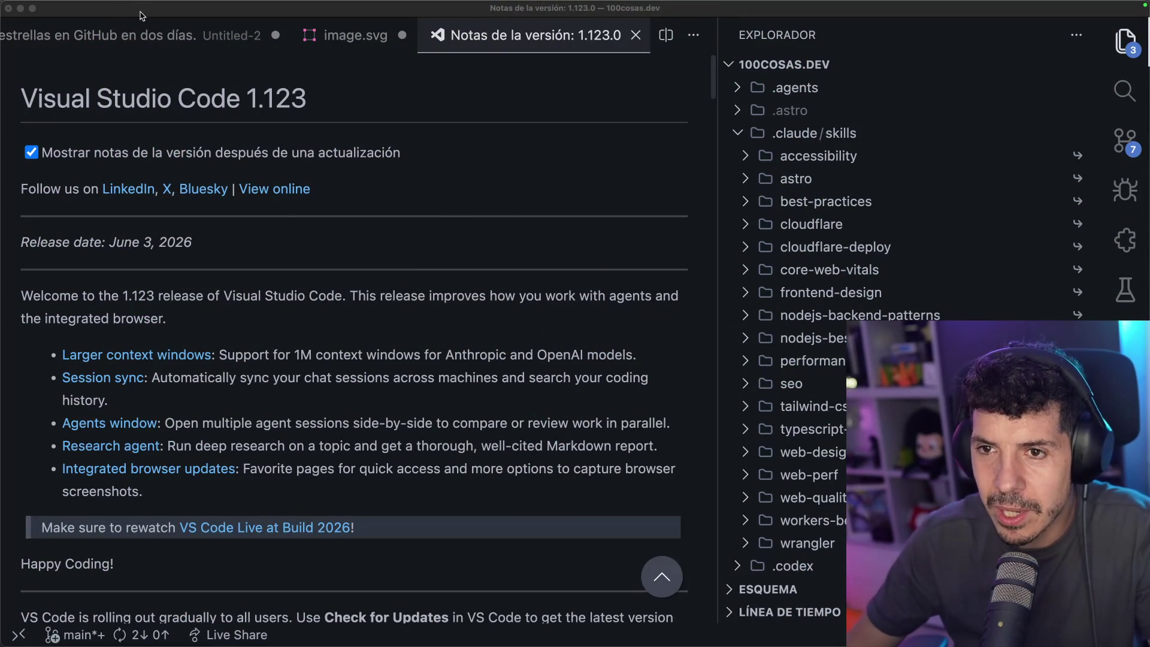
Show the secondary sidebar with chat sessions via View > Apariencia
click(161, 6)
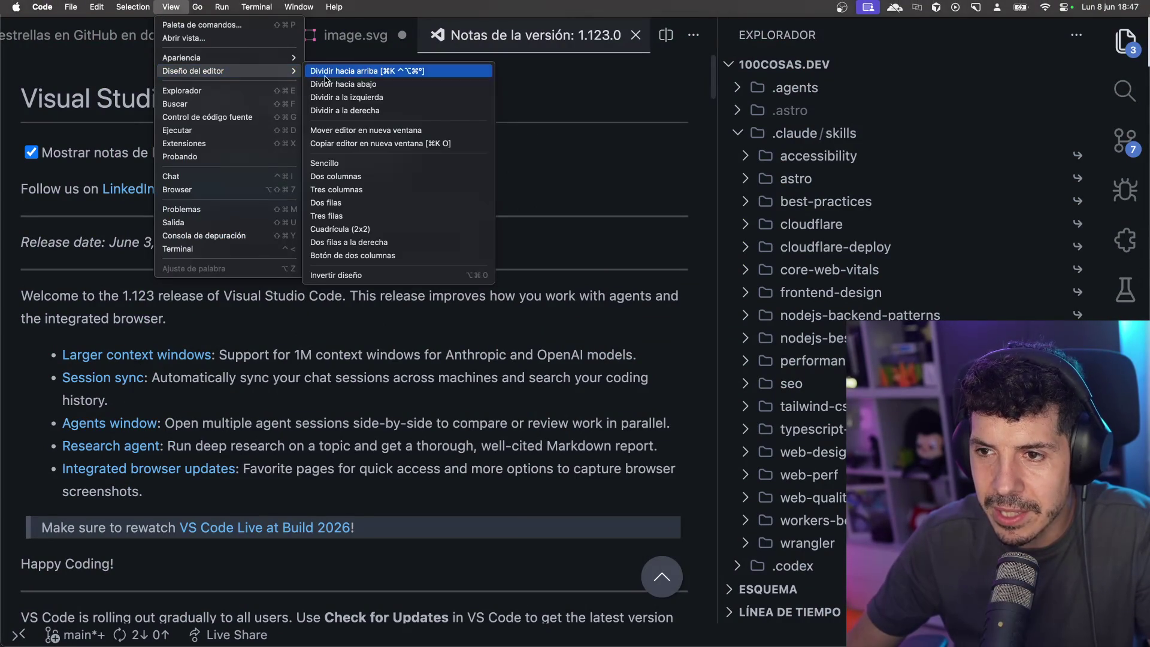
mouse_move(228, 58)
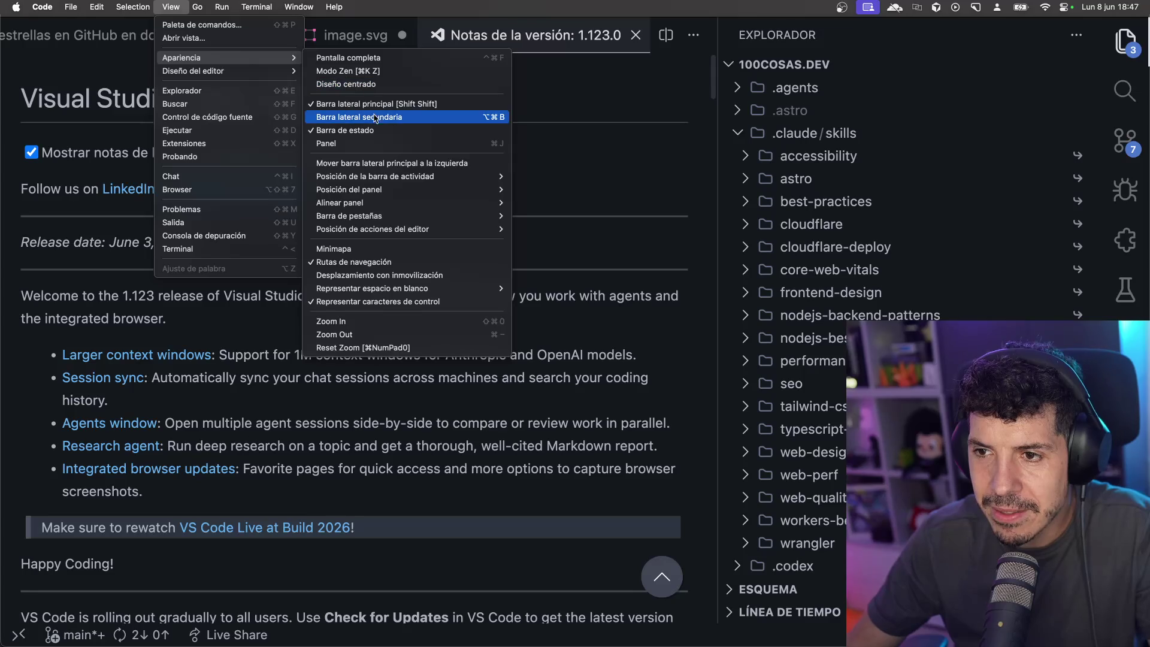
click(376, 117)
Browse the chat model list and Manage Models dialog down to Raptor mini, then close it
click(141, 572)
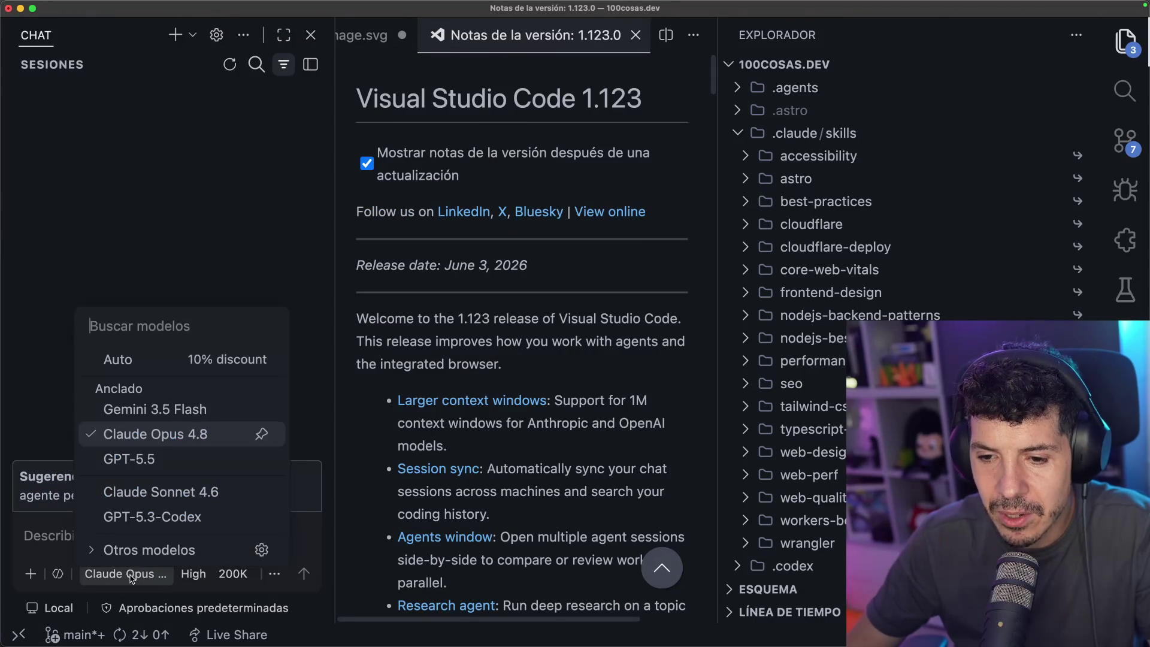
click(173, 548)
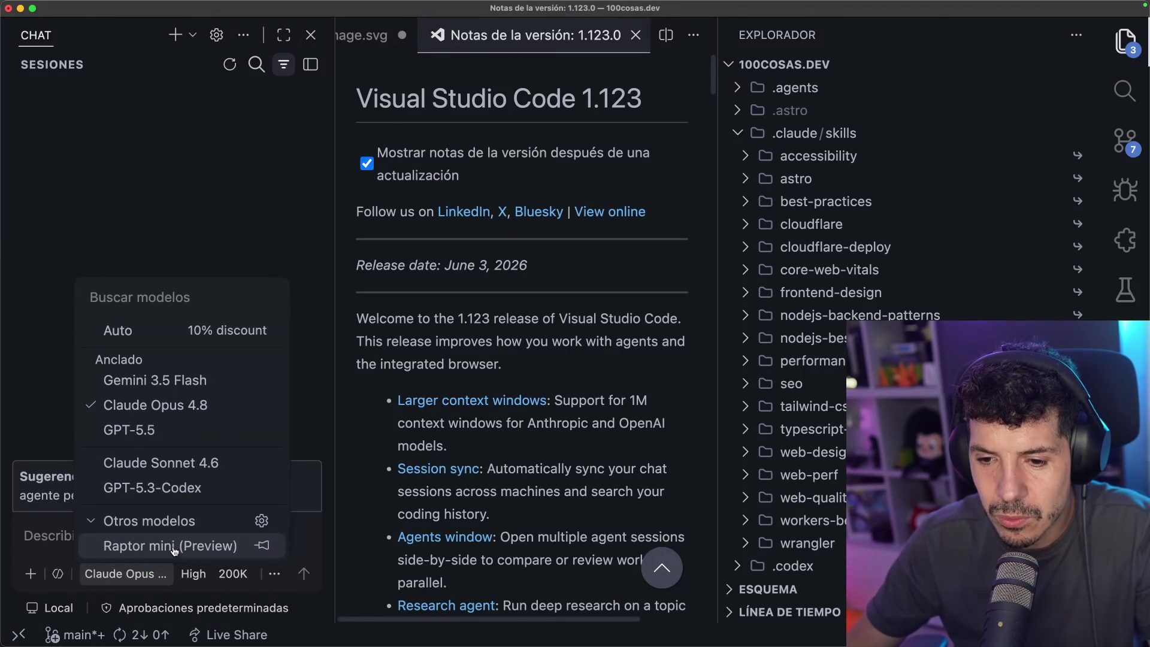
click(262, 521)
scroll(283, 468, down, 1)
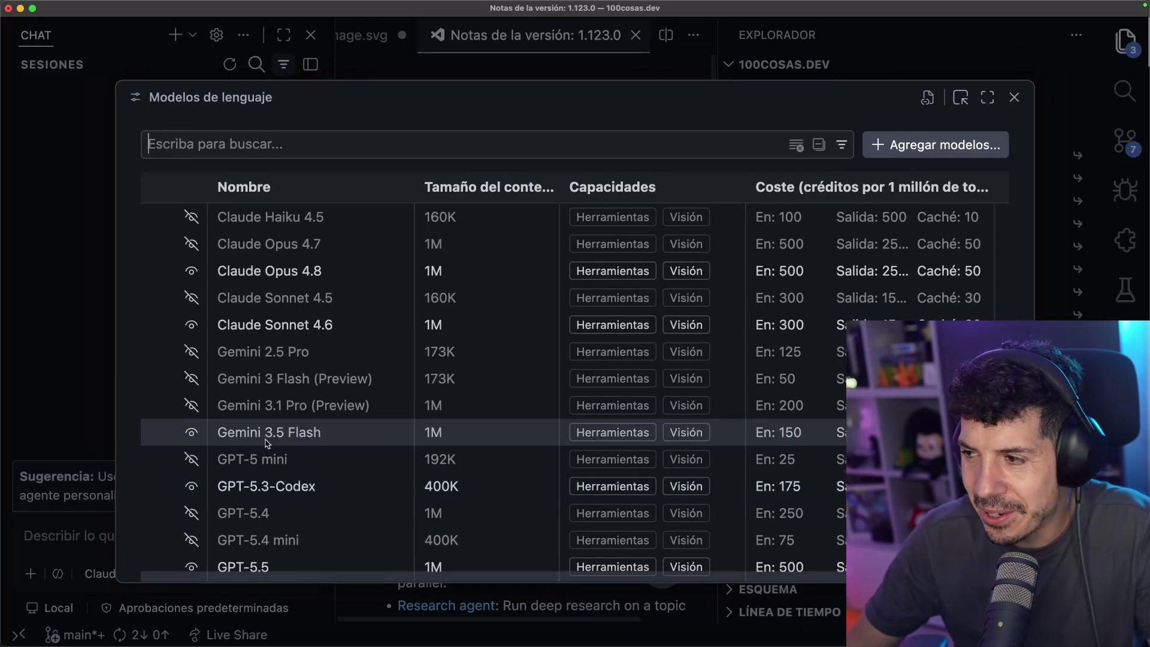
key(Down)
key(Down)
key(Down)
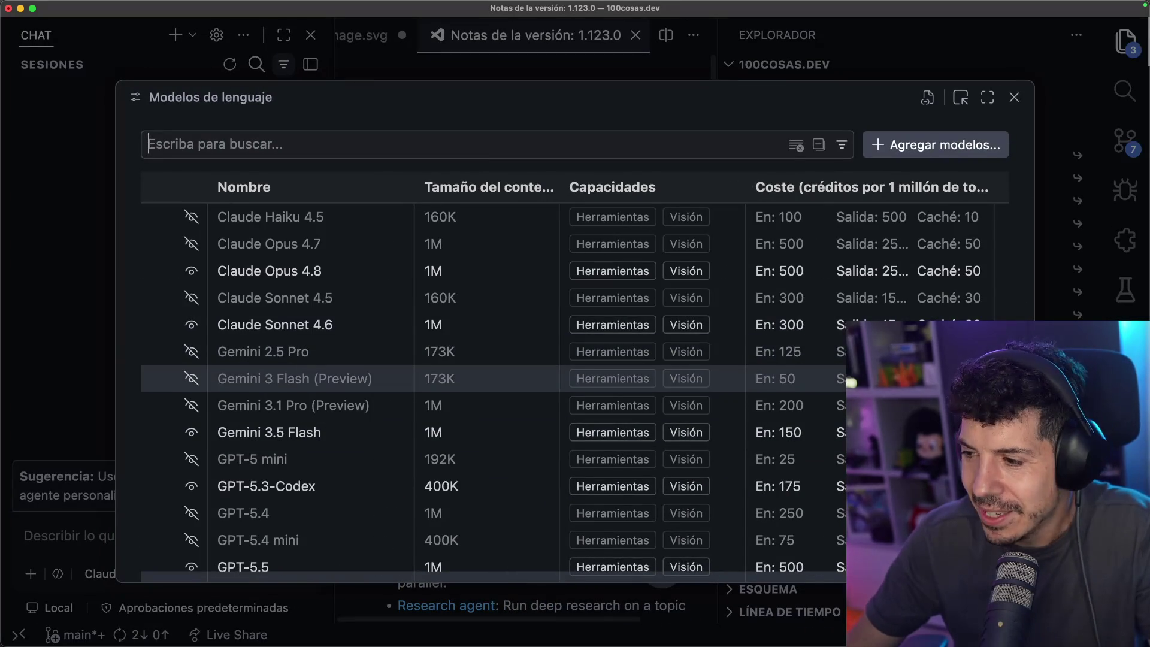
drag(265, 582, 265, 641)
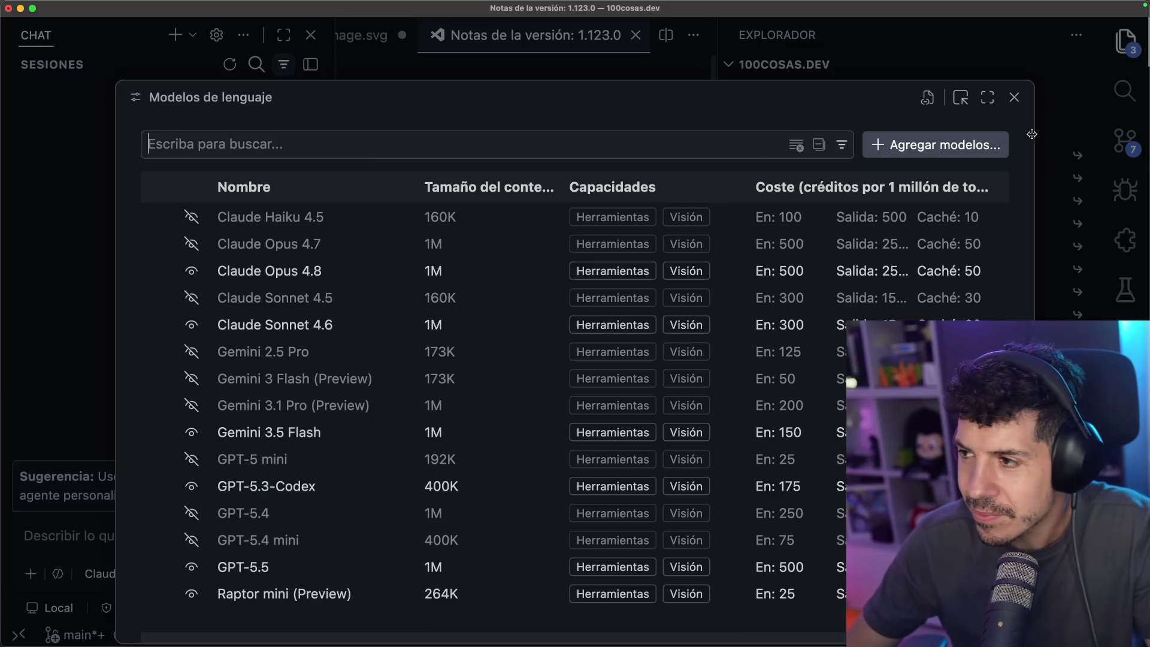
key(Escape)
Run Developer: Reload Window from the command palette
key(super+shift+p)
text(rel)
key(Return)
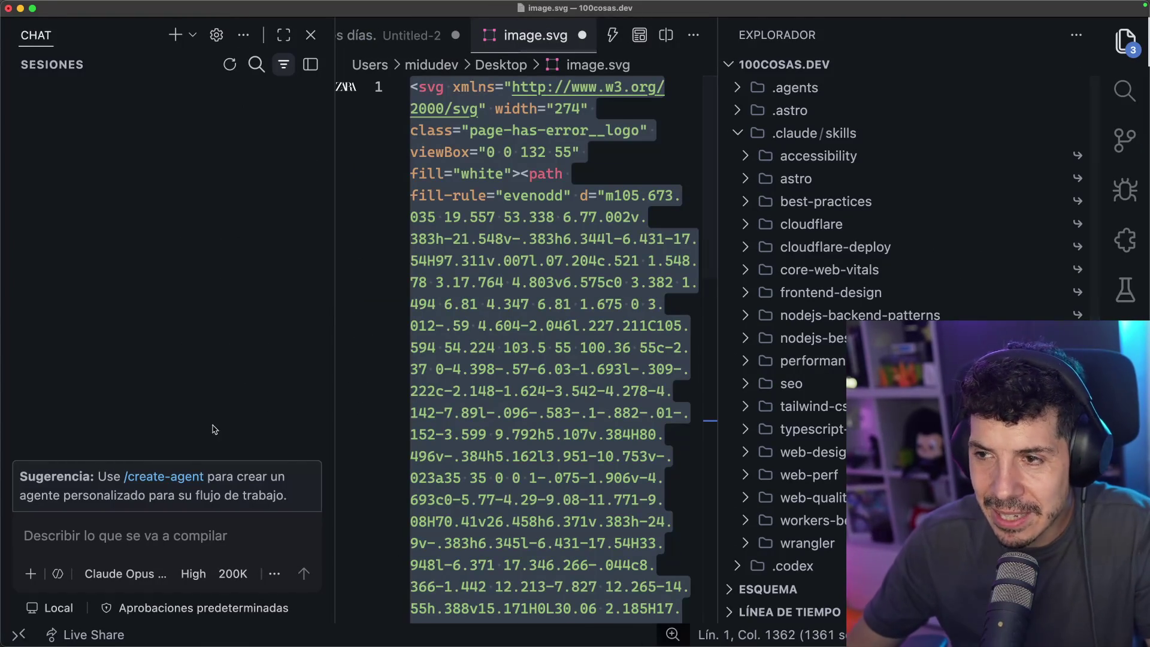
Open the chat model picker and scroll through the additional model choices
click(138, 575)
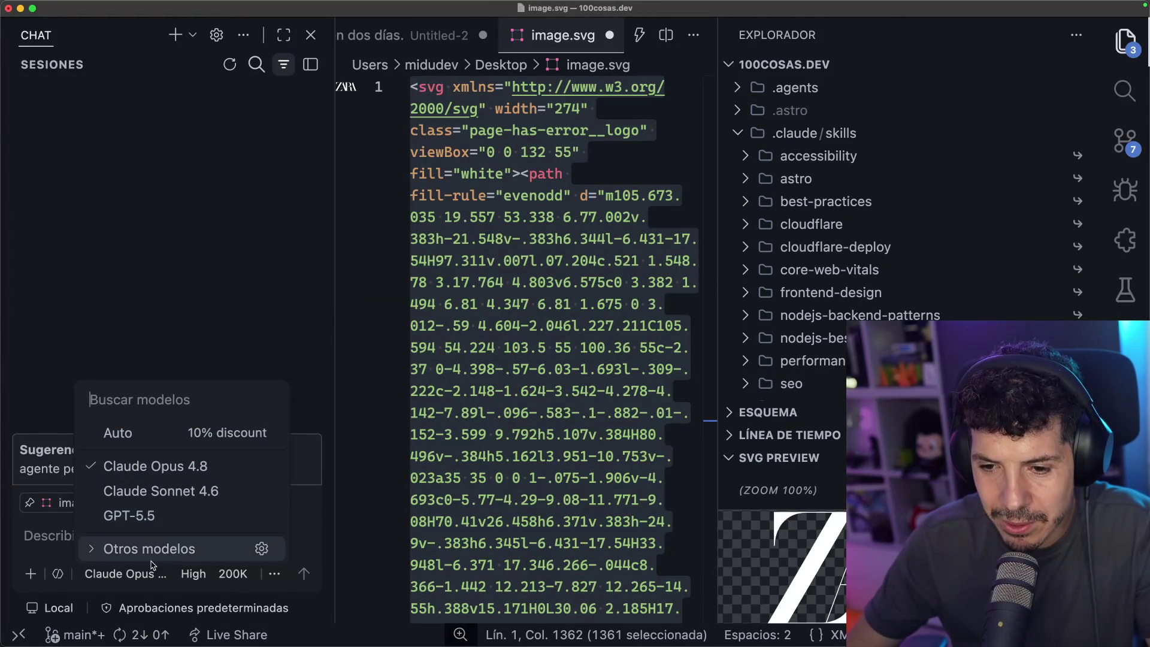
click(159, 552)
scroll(123, 120, down, 5)
scroll(125, 121, up, 4)
scroll(126, 121, up, 2)
scroll(123, 123, down, 5)
scroll(120, 124, up, 3)
Check the Agregar modelos providers in language model settings, close them, and narrow the window
click(188, 105)
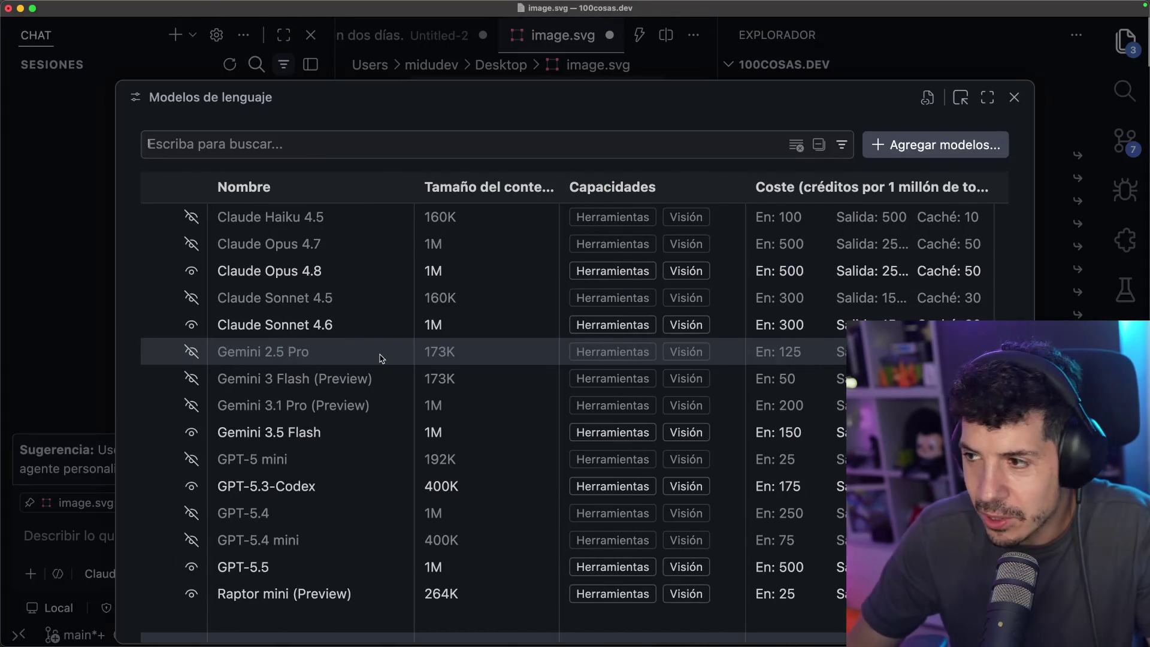
click(872, 142)
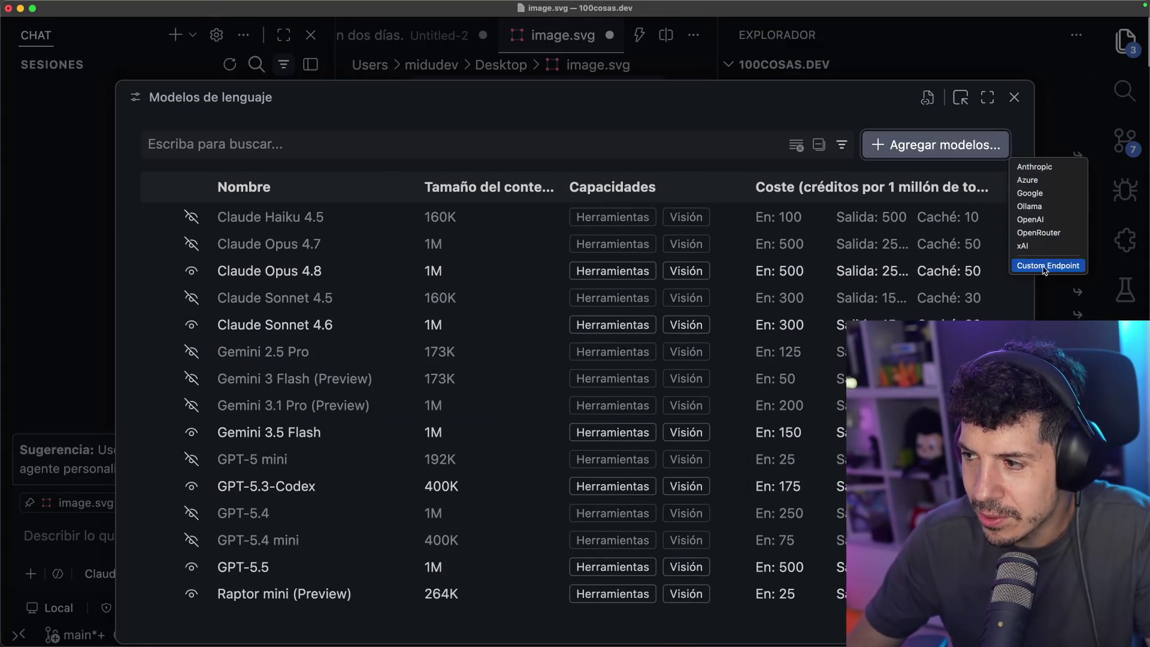
key(Escape)
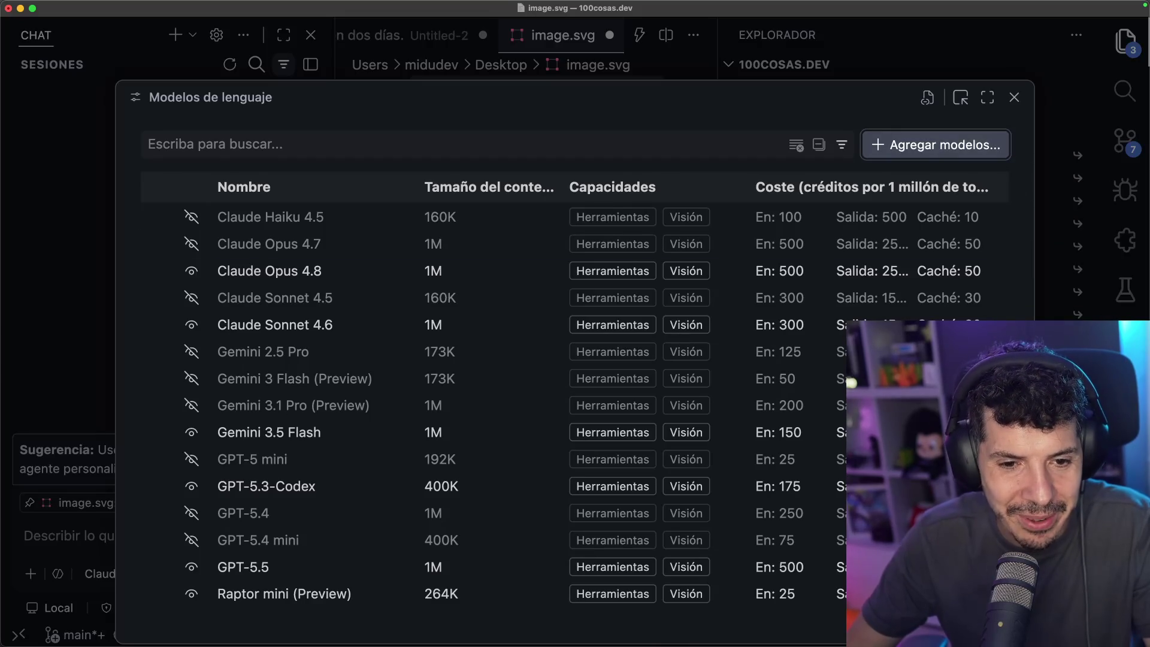
click(1015, 97)
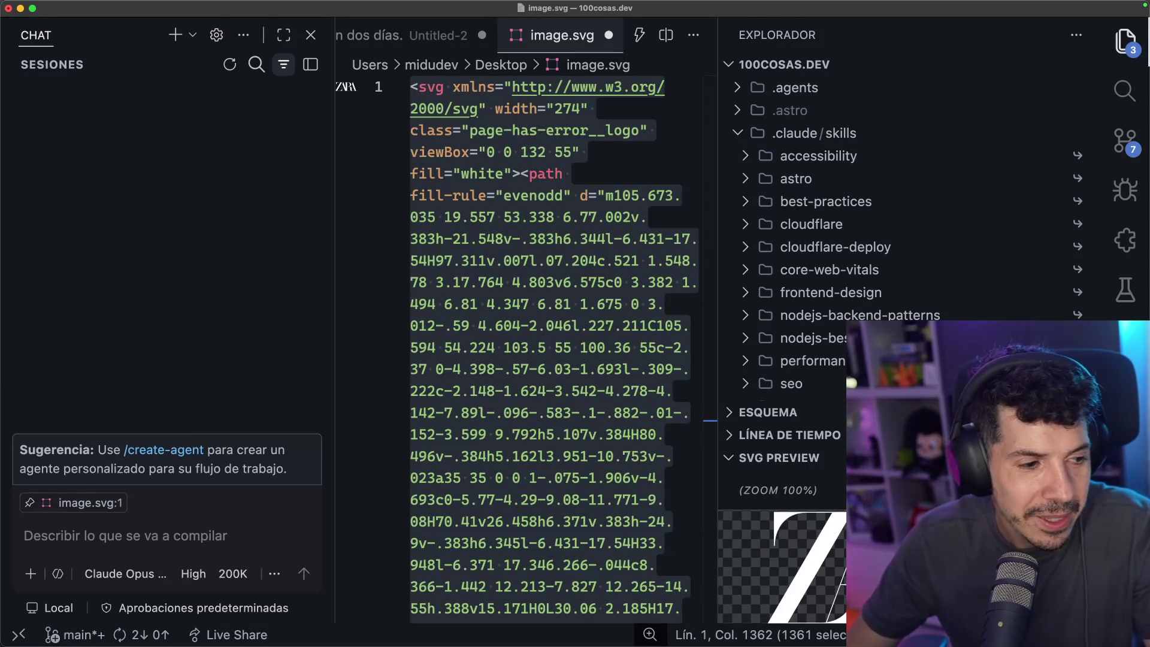
mouse_move(1148, 225)
mouse_down()
mouse_move(894, 238)
mouse_move(1143, 190)
mouse_up()
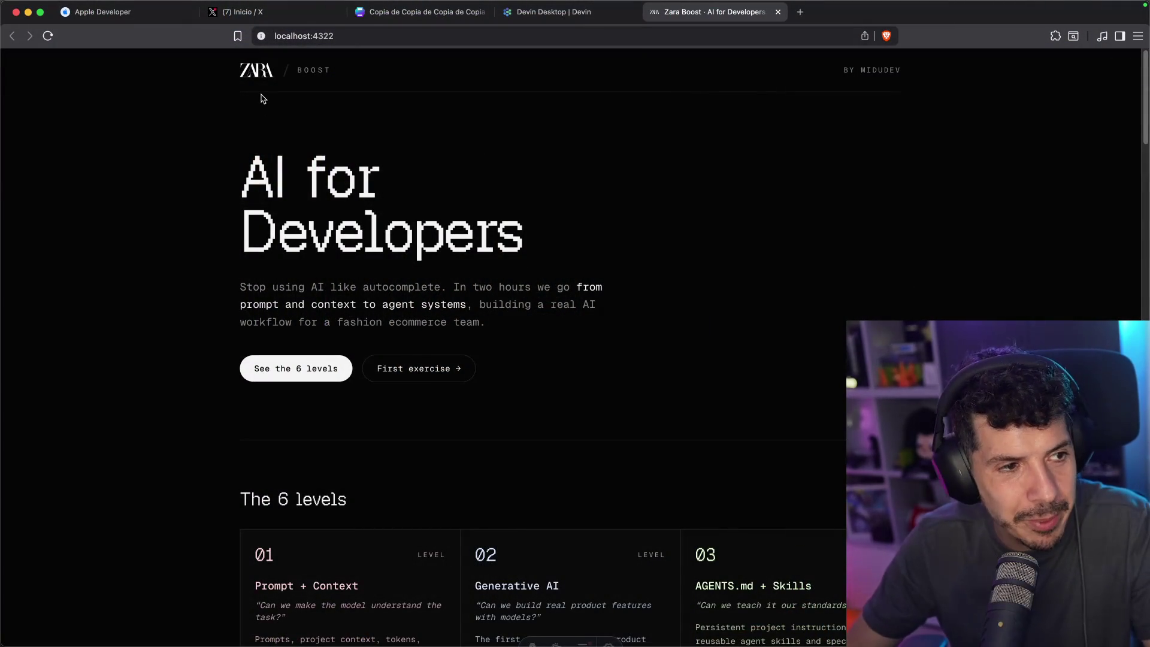
Open Exercise 01 in the Zara Boost course, which shows a 401 API-key failure
scroll(293, 191, down, 2)
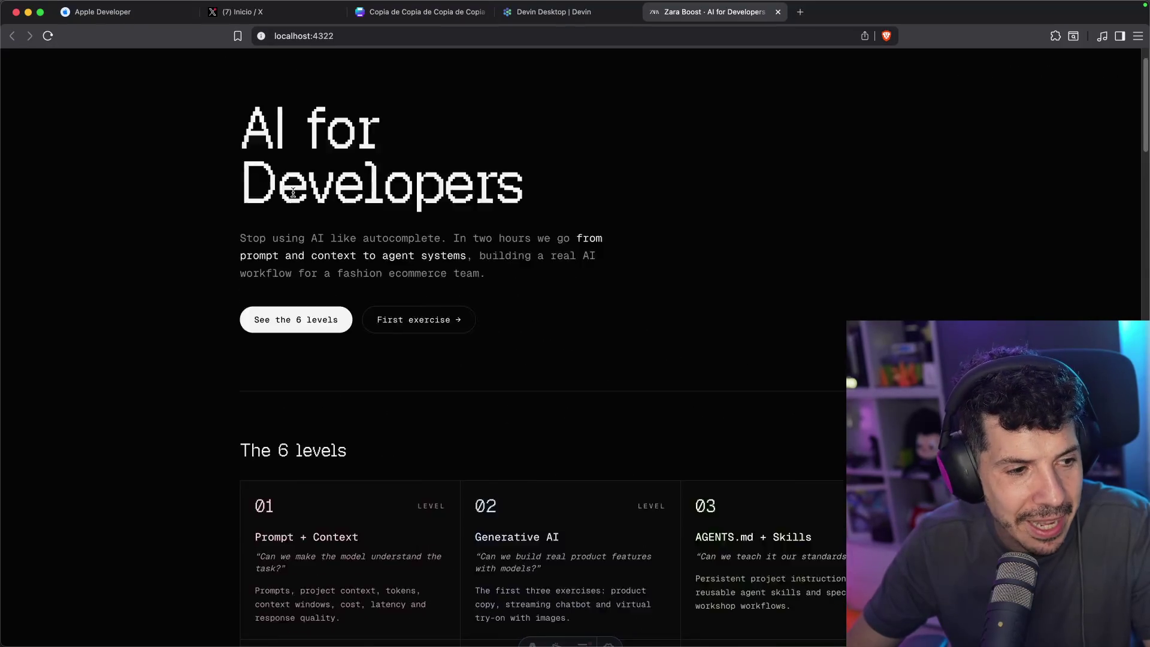
scroll(293, 192, down, 10)
click(329, 375)
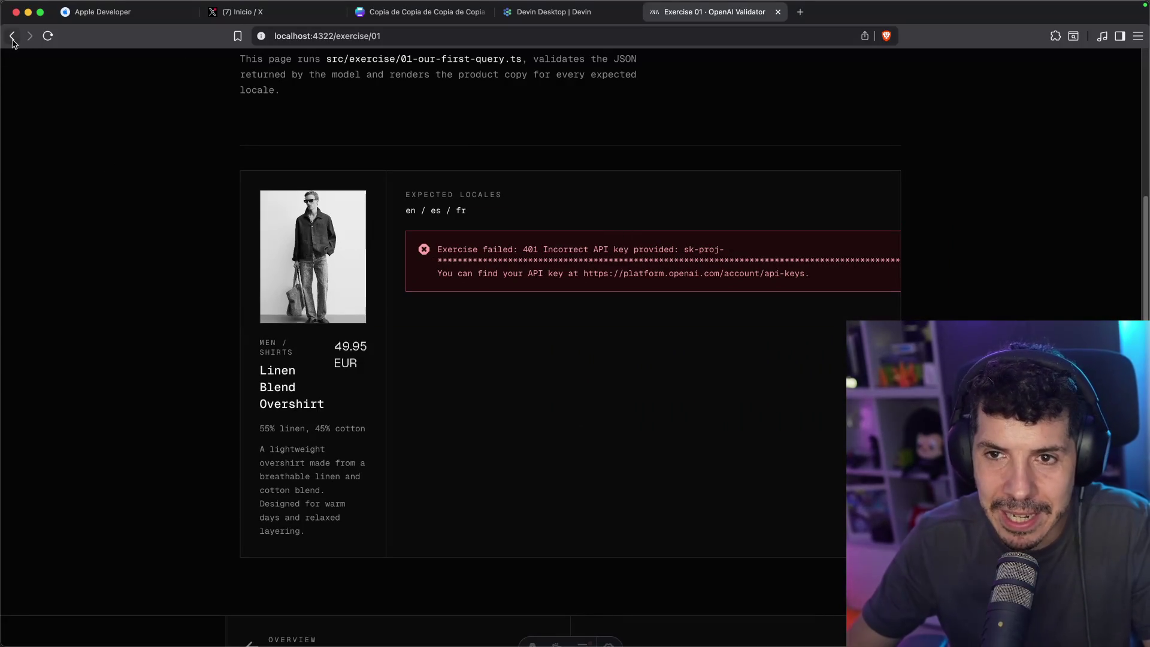
scroll(819, 600, down, 1)
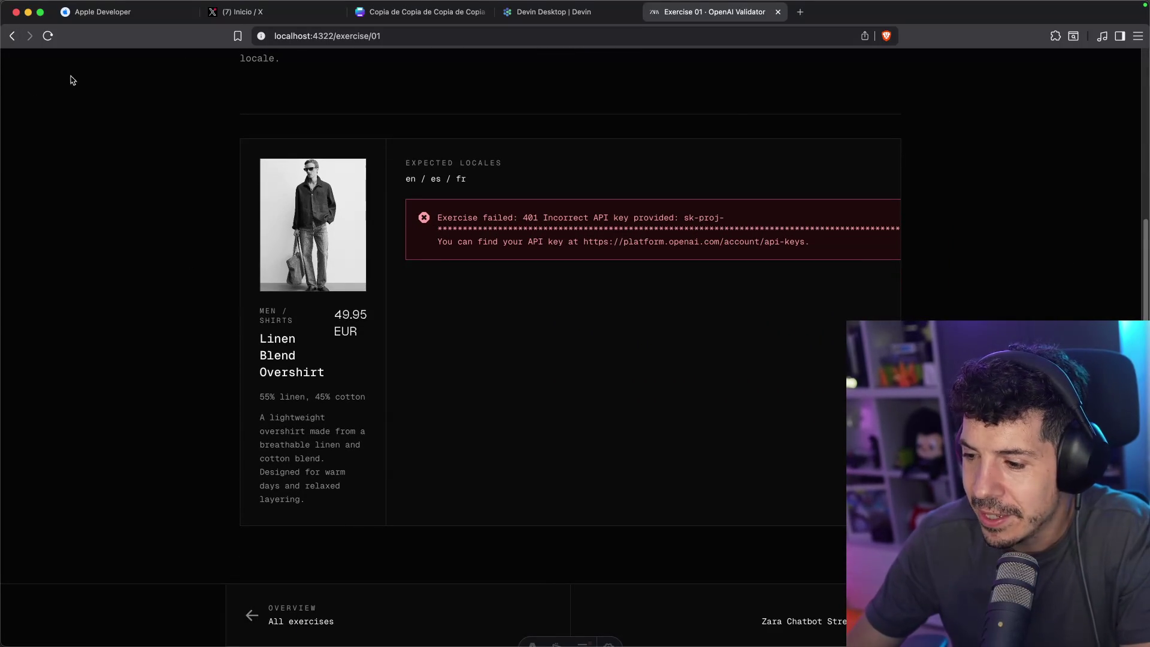
Page through Exercise 02 Zara Streaming Chat, 03 virtual try-on and 04 AGENTS.md Coding Rules
click(803, 622)
scroll(670, 396, down, 6)
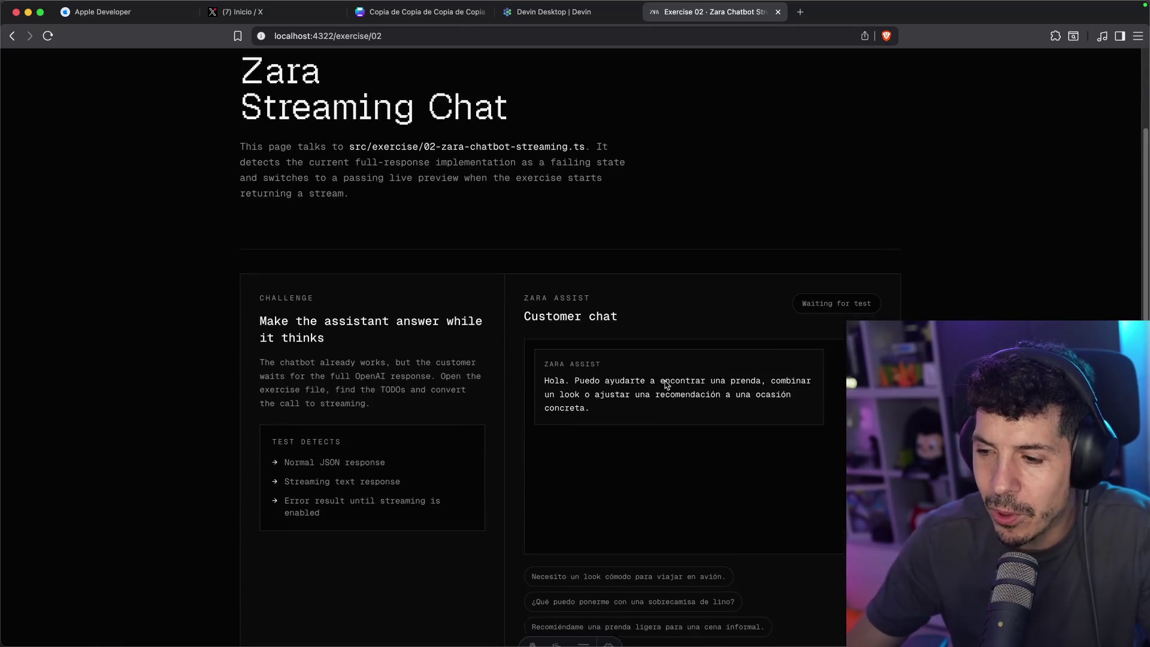
click(820, 621)
scroll(465, 391, down, 6)
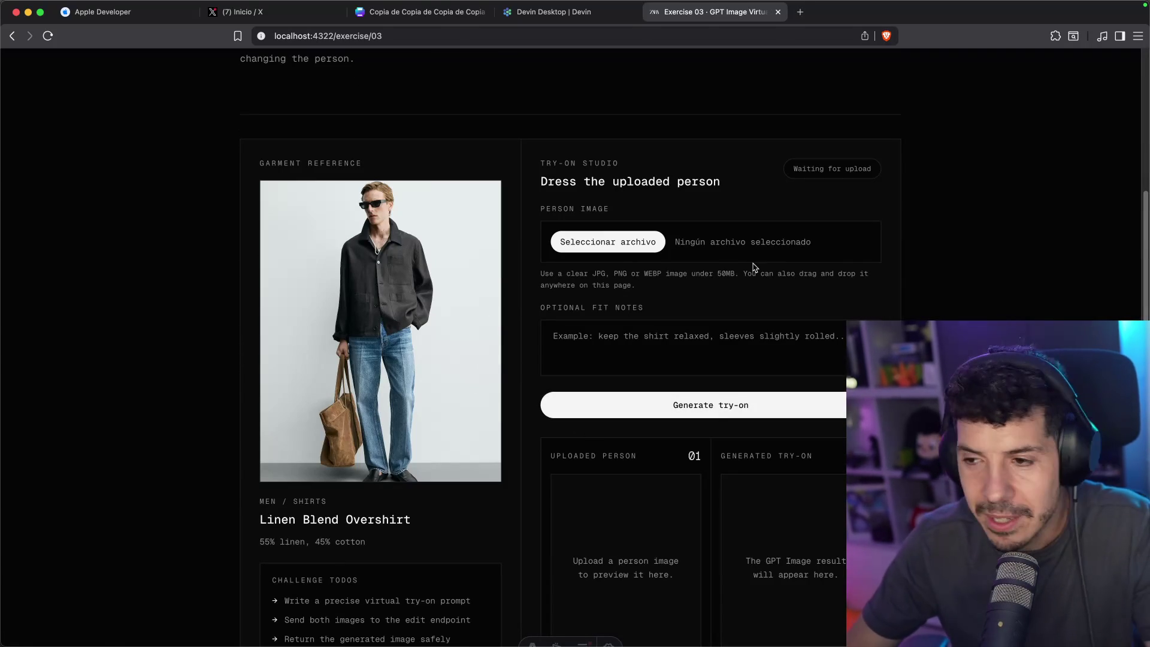
scroll(838, 623, down, 5)
click(837, 623)
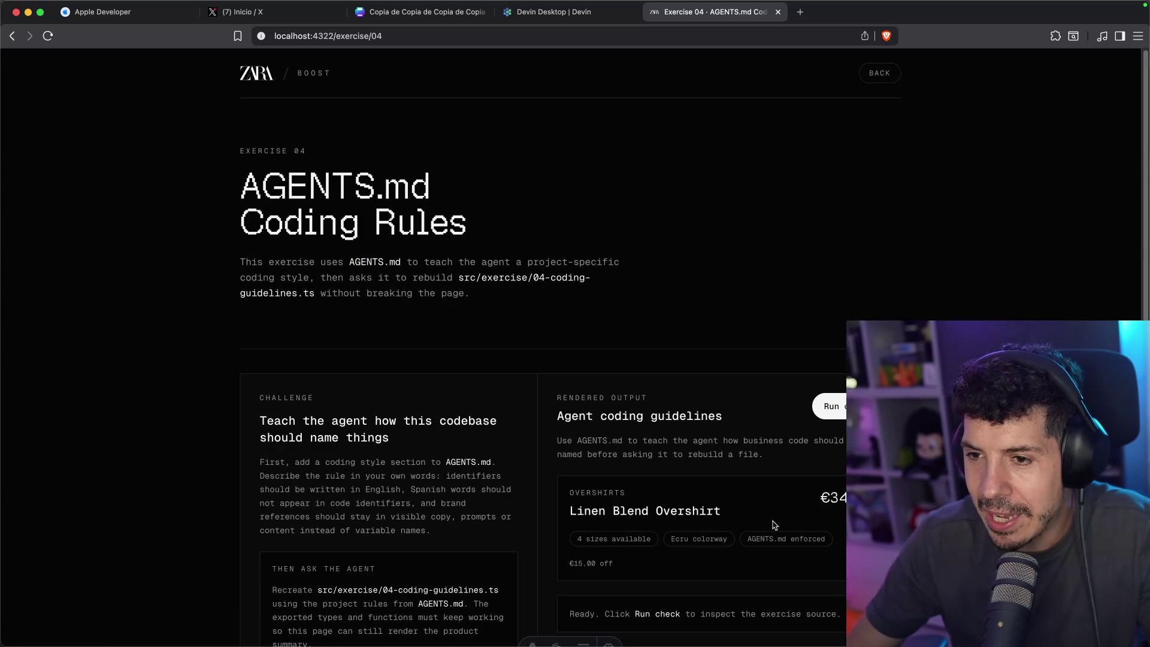
scroll(775, 526, down, 5)
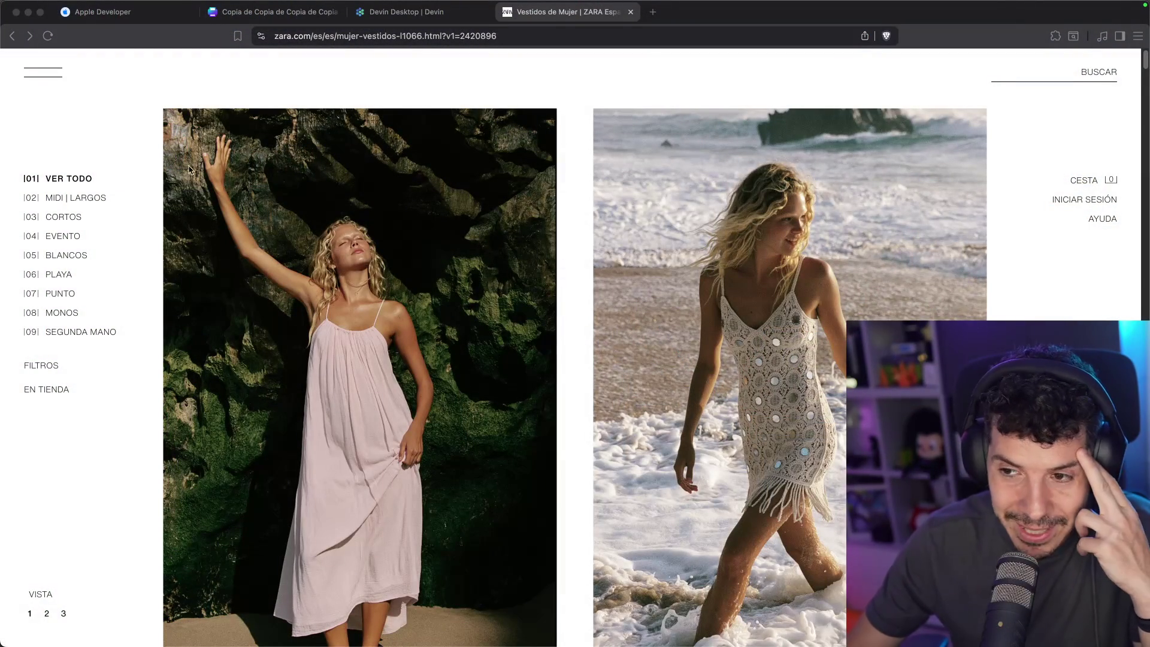
Open the VESTIDO PUNTO ESPEJOS FLECOS dress page (45,95 EUR) and place the cursor at its URL's end
click(504, 171)
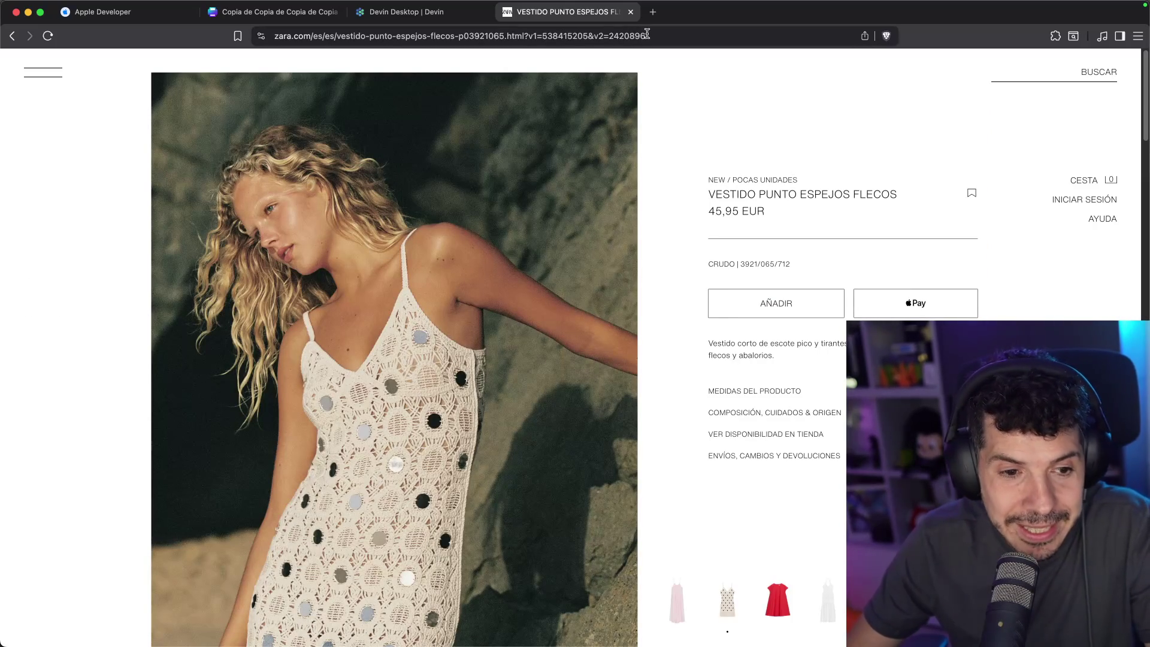
scroll(629, 138, down, 10)
scroll(630, 117, up, 10)
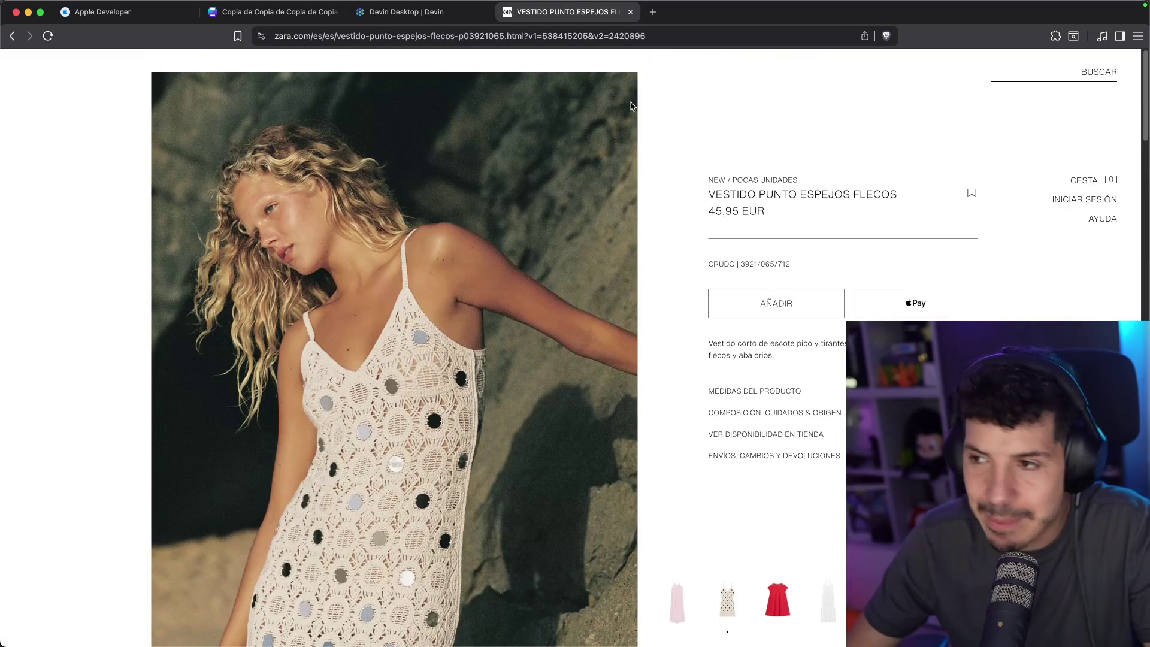
click(666, 35)
key(Right)
Load the product URL with &ajax=true appended and read its JSON response pretty-printed
text(&)
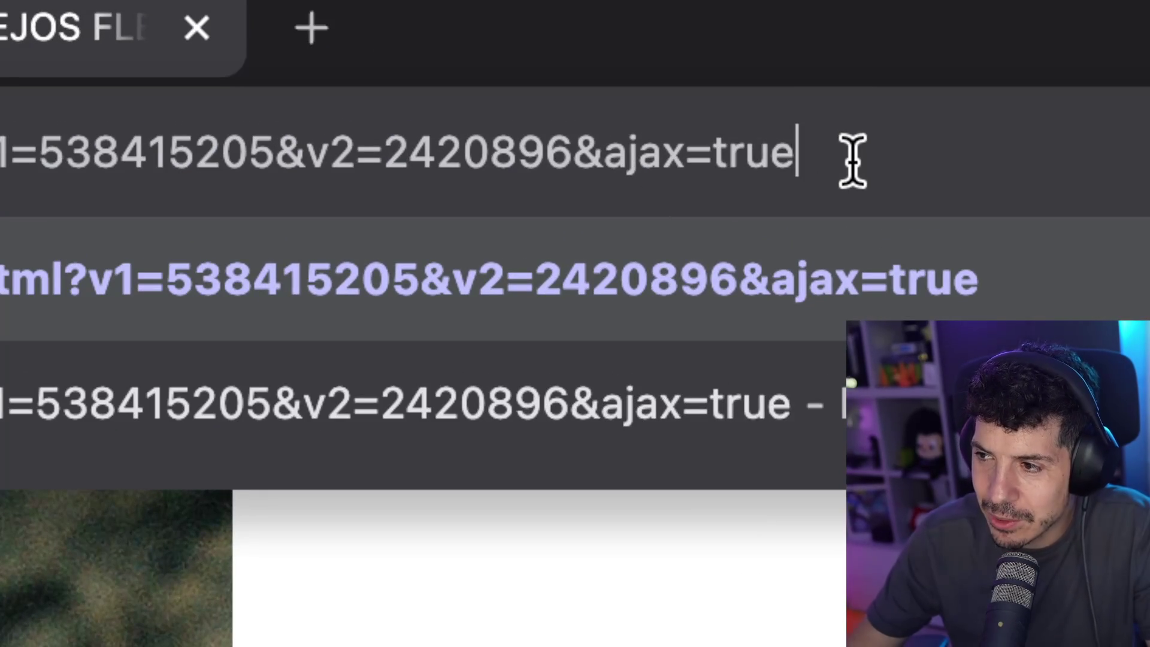
key(Return)
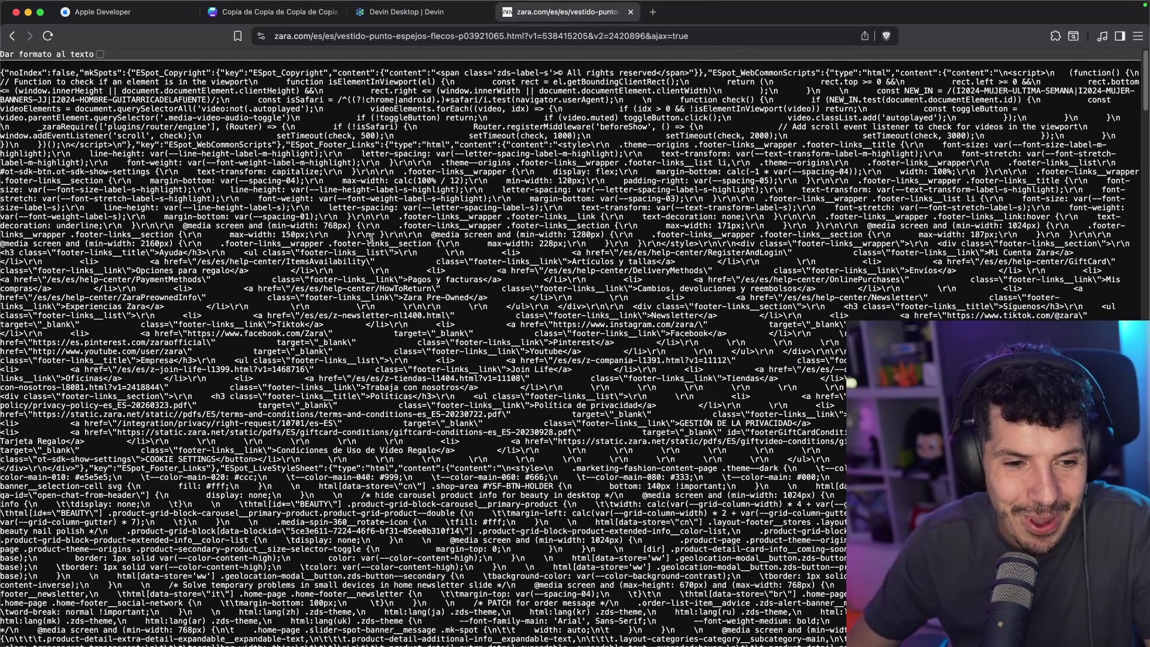
scroll(372, 239, down, 15)
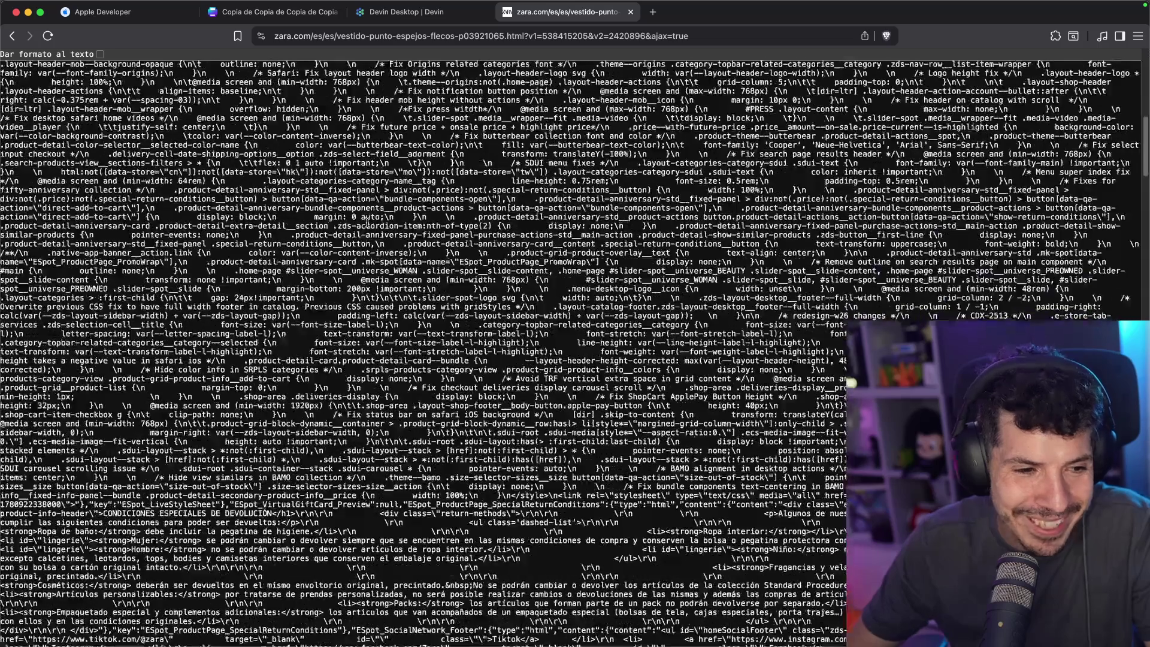
scroll(346, 258, down, 15)
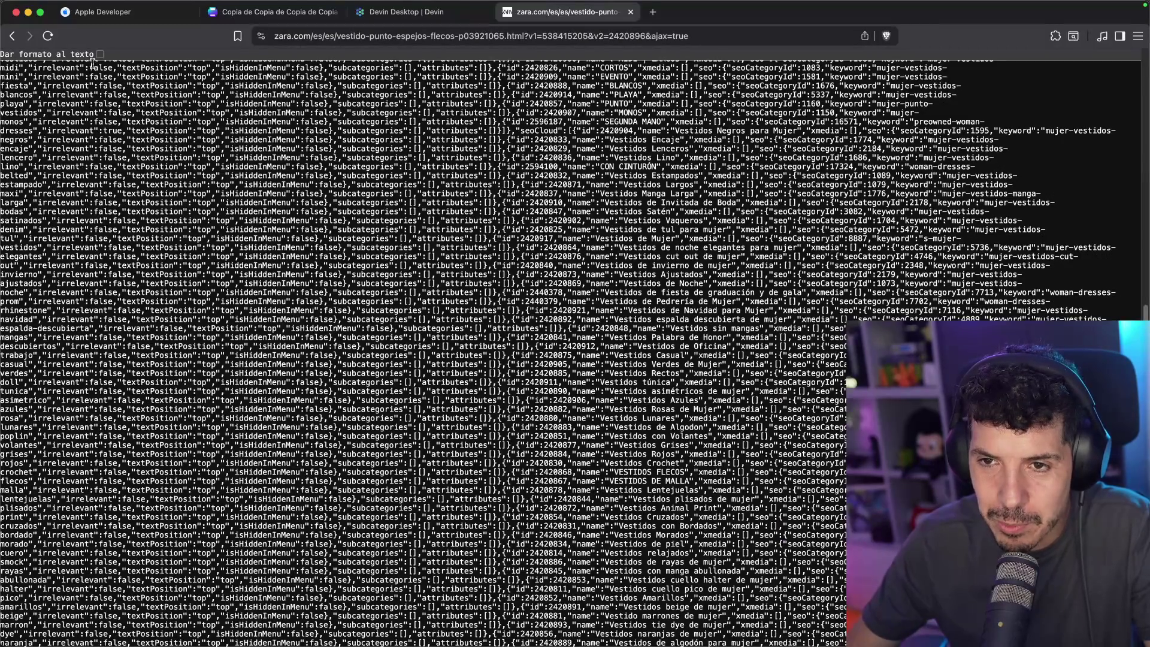
click(100, 54)
scroll(126, 195, down, 10)
scroll(155, 198, up, 5)
scroll(173, 207, down, 20)
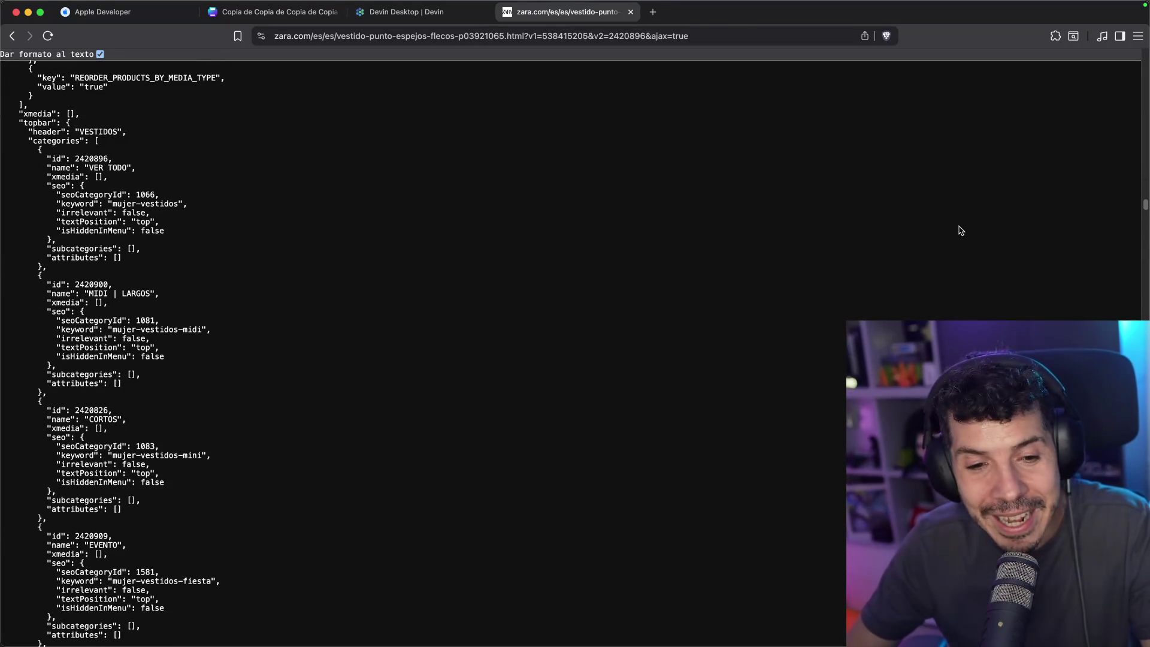
scroll(419, 354, down, 20)
scroll(419, 354, up, 20)
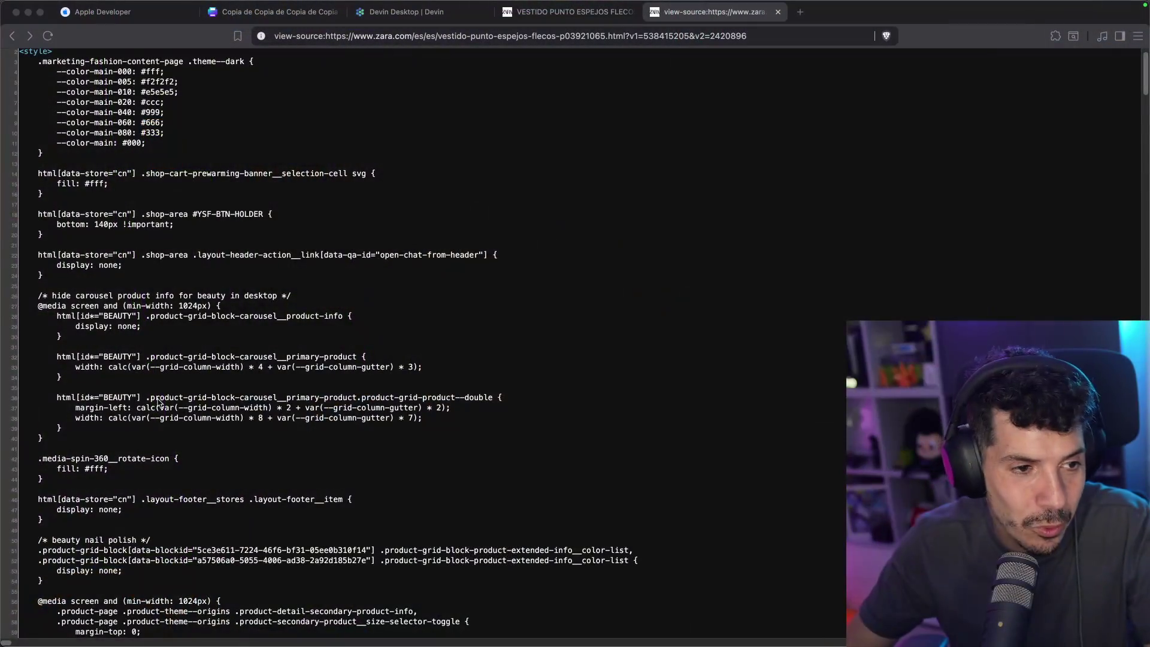
scroll(569, 298, down, 20)
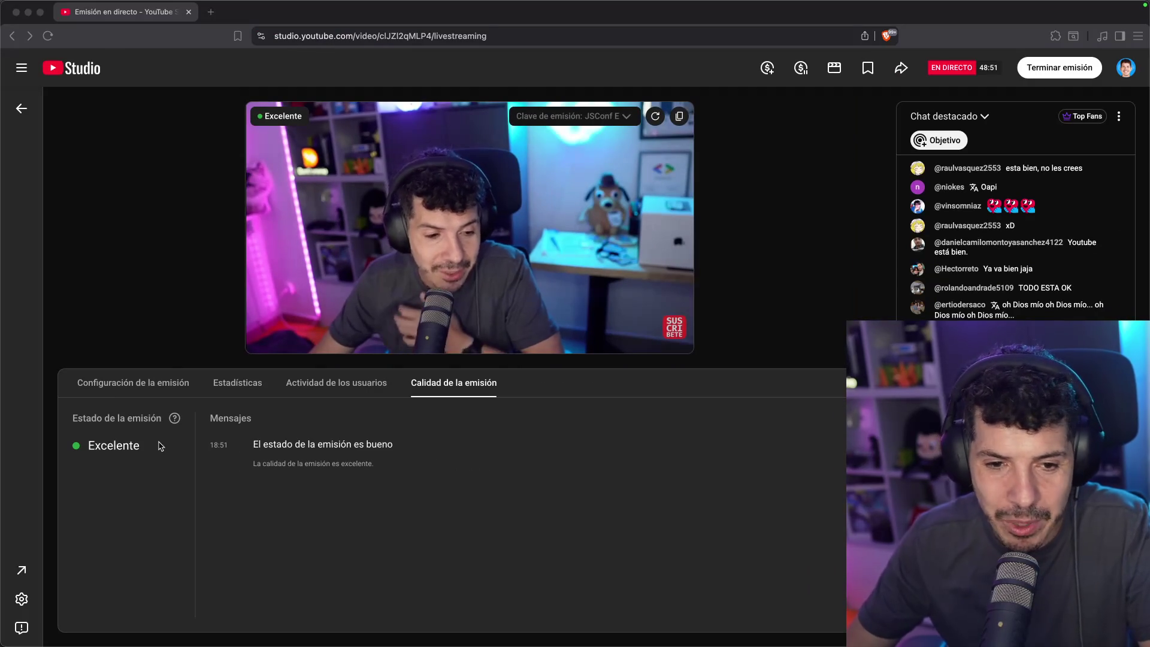
Return to the browser and switch to the Canva Apple-event bingo board design
click(492, 14)
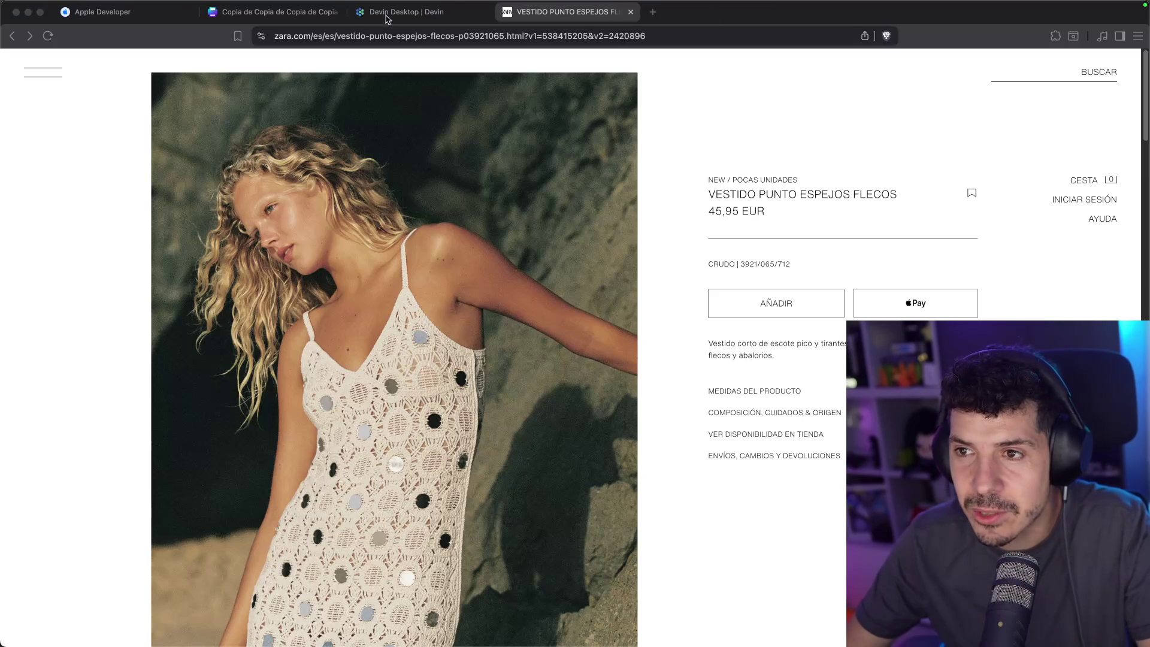
click(264, 24)
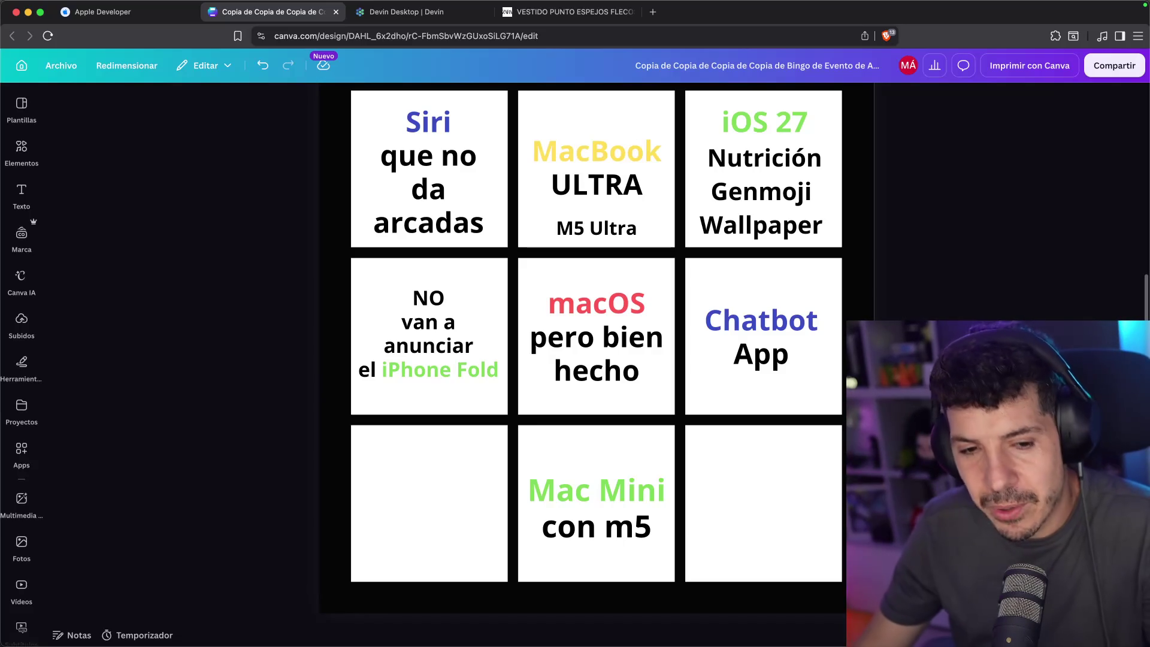
Copy the iPhone Fold text into the empty bottom-left cell and retype it as watchOS, Fitbit, con IA
key(super+Tab)
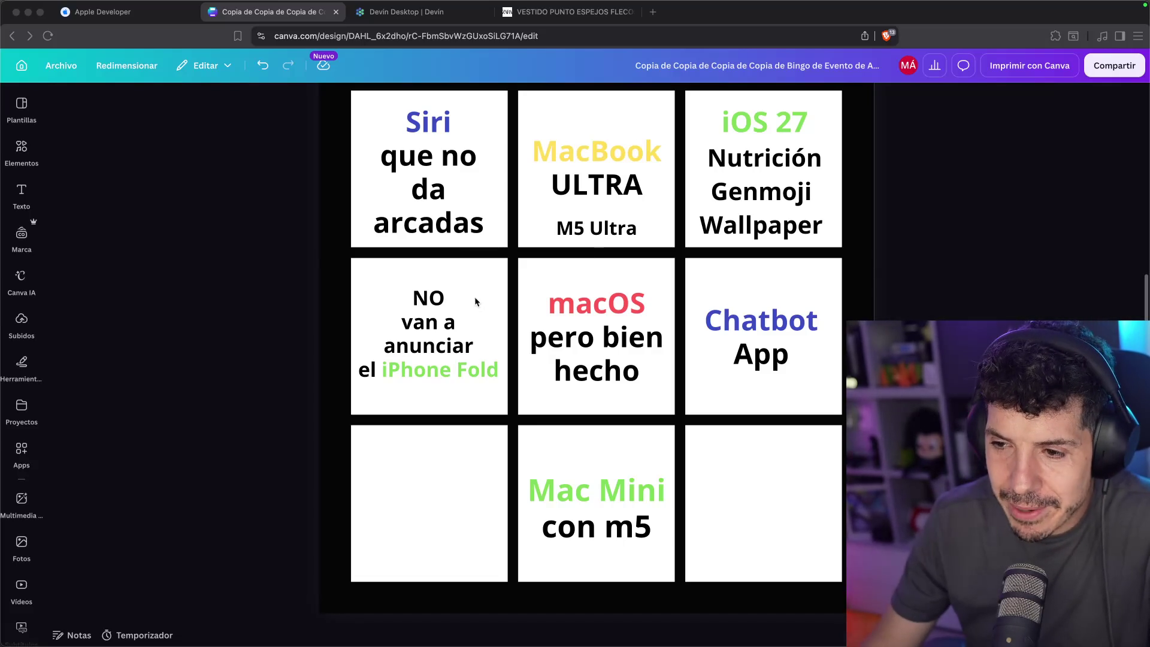
drag(436, 325, 447, 524)
double_click(447, 524)
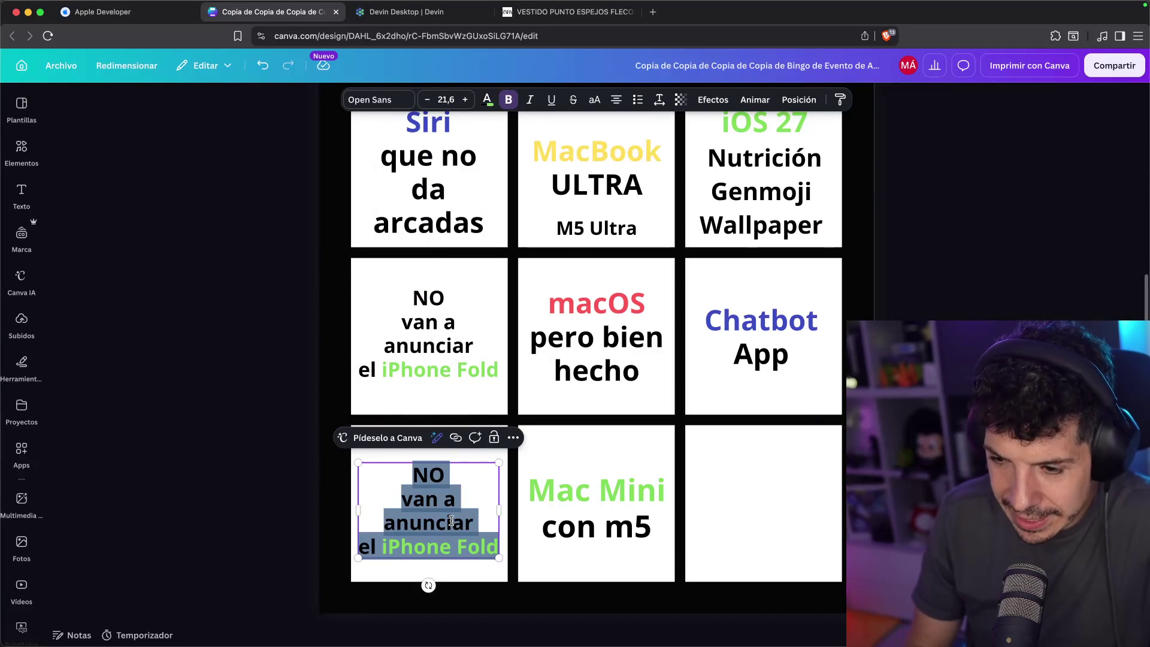
text(Apple)
key(BackSpace)
key(BackSpace)
key(BackSpace)
text(watchOS)
key(Return)
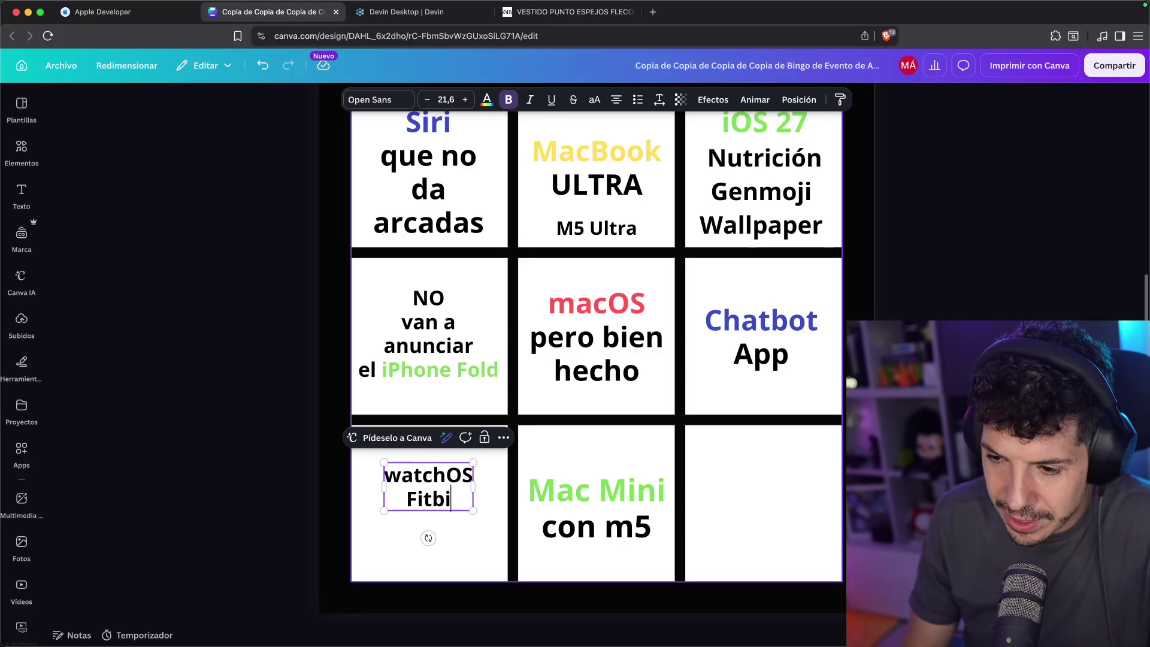
text(o)
key(Return)
key(BackSpace)
key(BackSpace)
text(con IA)
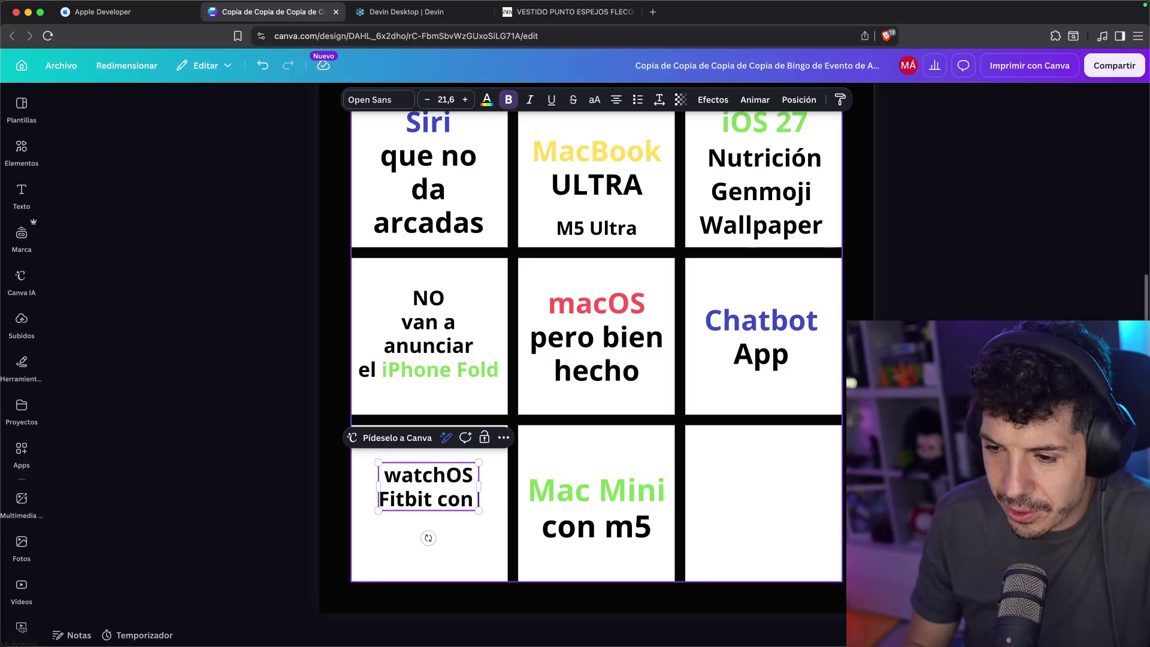
Move the text down to centre it and colour the word watchOS purple
click(256, 457)
drag(424, 481, 423, 503)
double_click(396, 498)
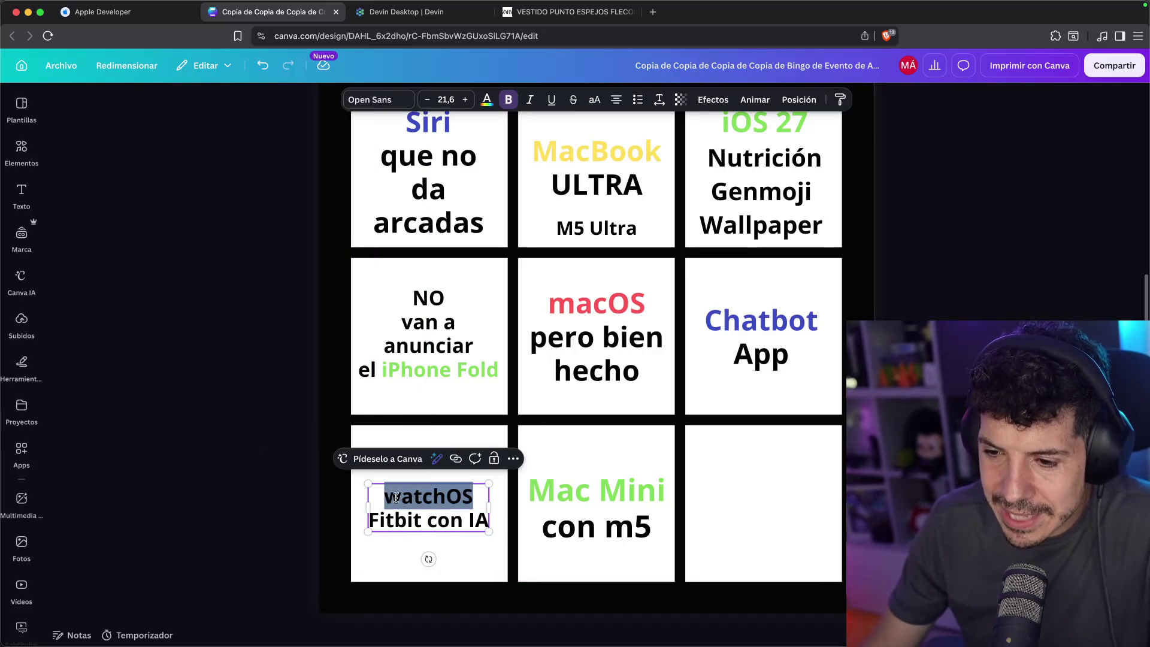
click(486, 101)
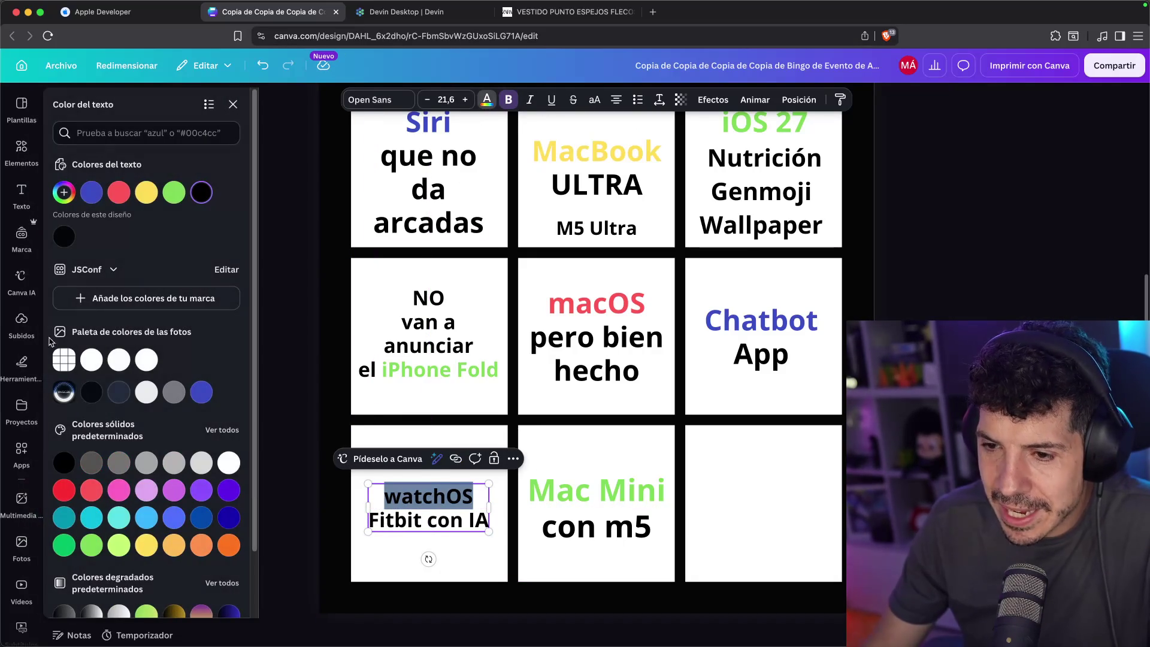
click(173, 498)
key(Escape)
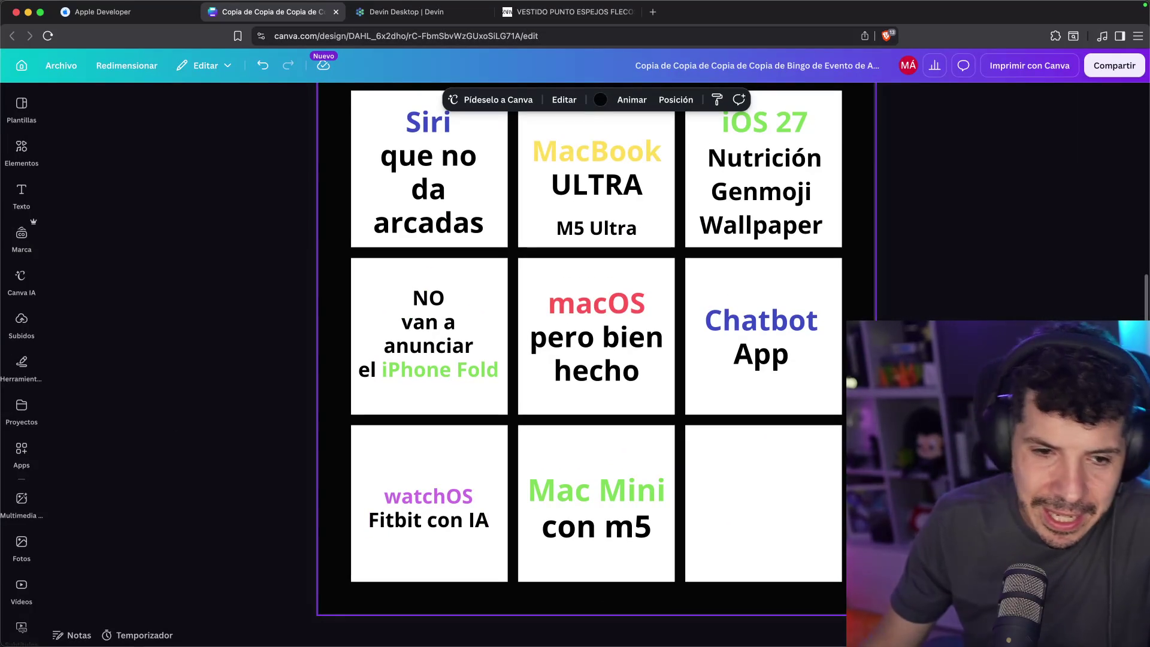
Change Fitbit to 'Fitbit/Whoop' with 'con IA' on its own line, and re-centre the text
double_click(426, 526)
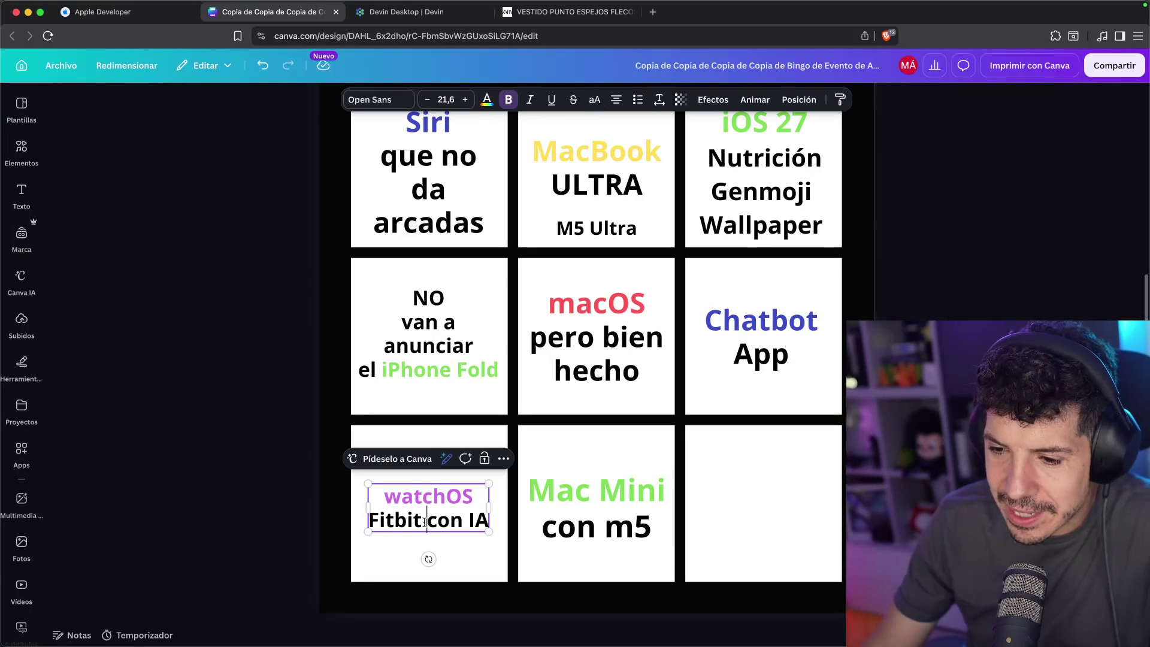
text(/Whoop)
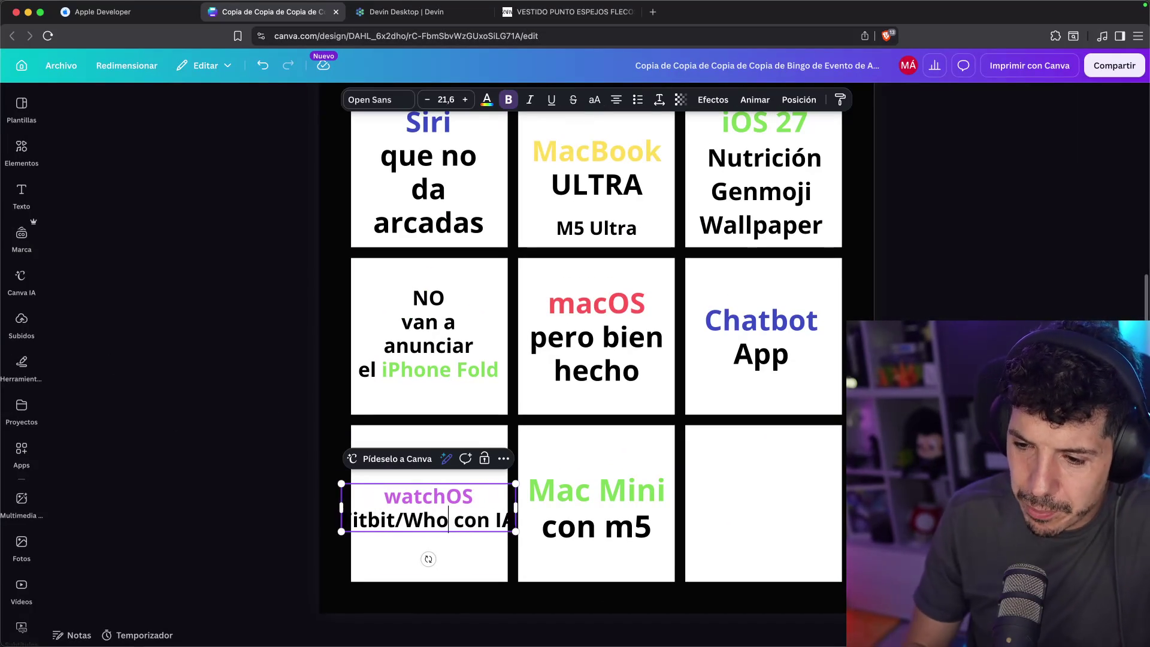
key(BackSpace)
key(Return)
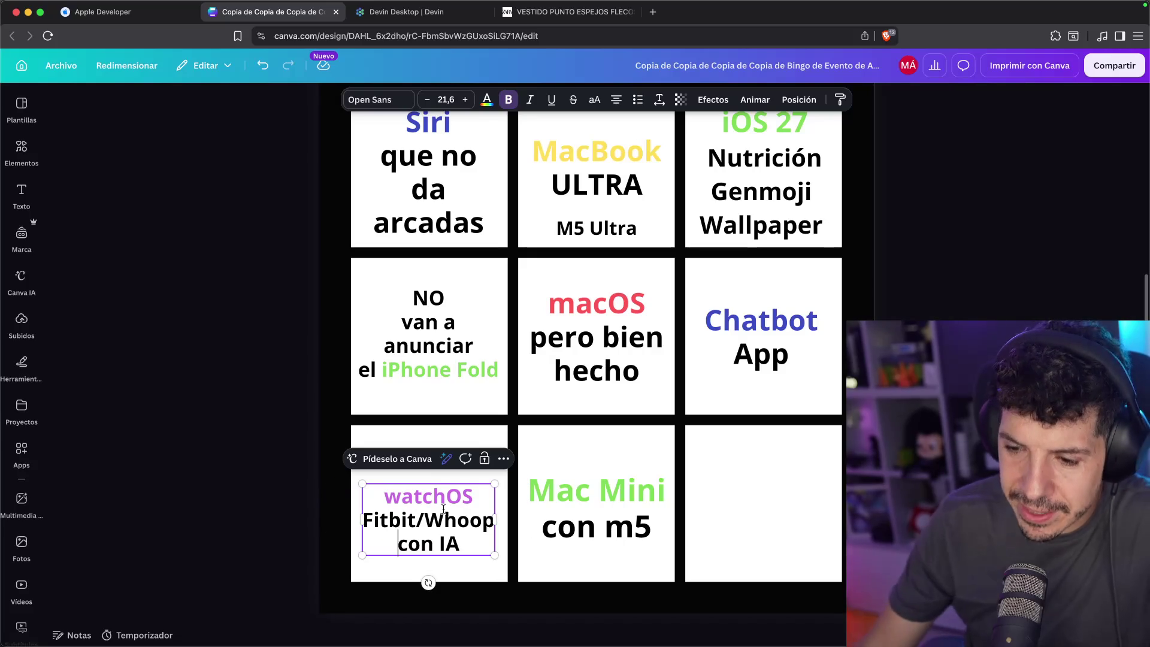
drag(409, 506, 415, 496)
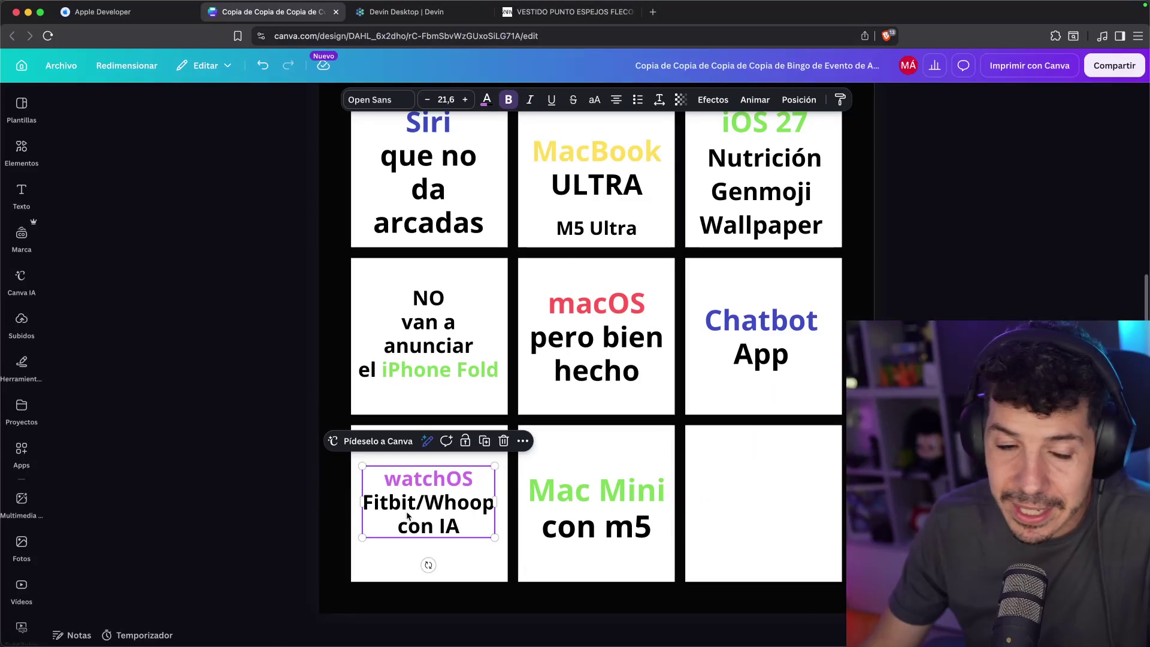
click(329, 510)
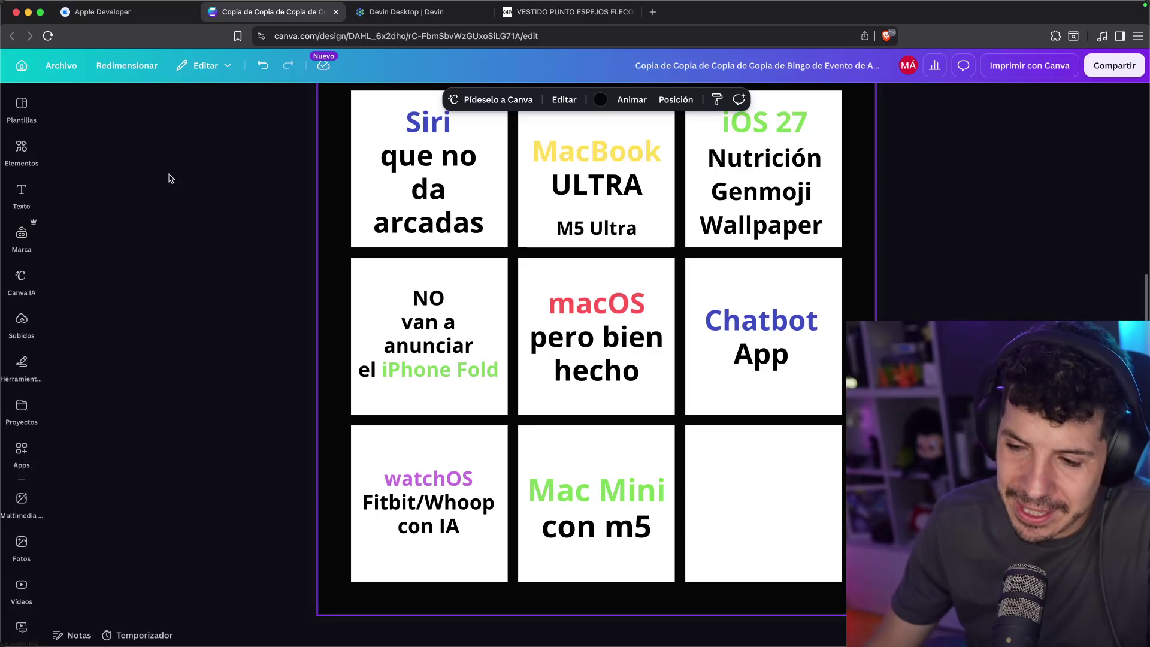
Copy the Chatbot App text into the empty bottom-right cell and retype it as 'AirDrop universal'
click(719, 323)
mouse_move(732, 314)
mouse_down()
mouse_move(740, 536)
mouse_move(738, 483)
mouse_up()
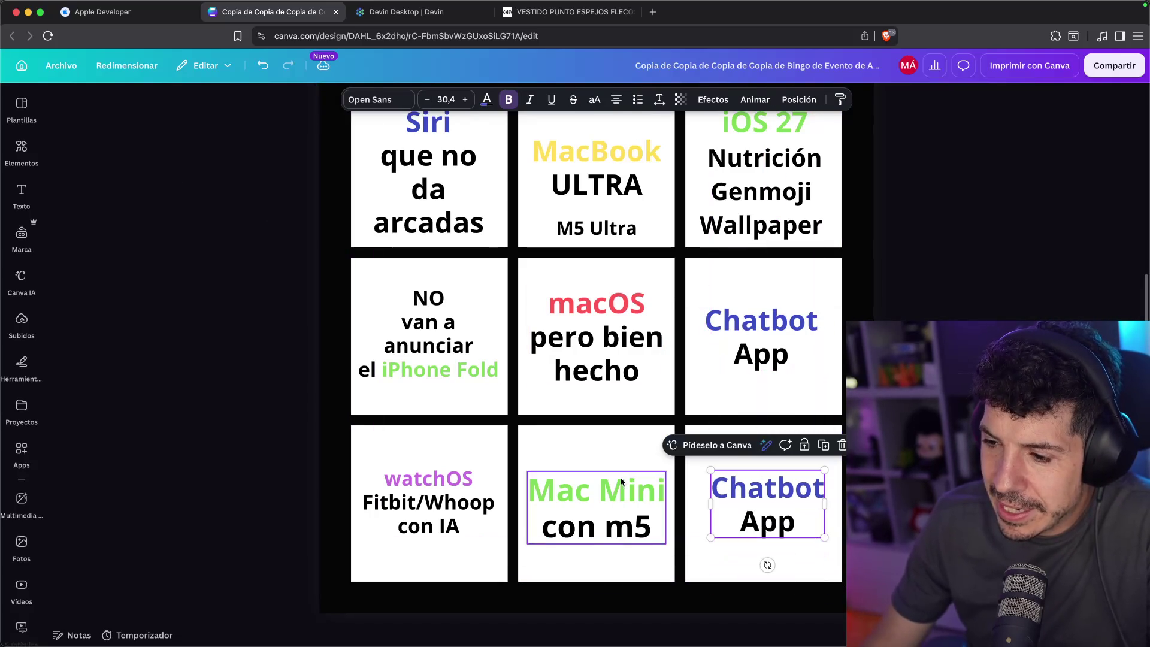
double_click(775, 503)
text(Air Dro)
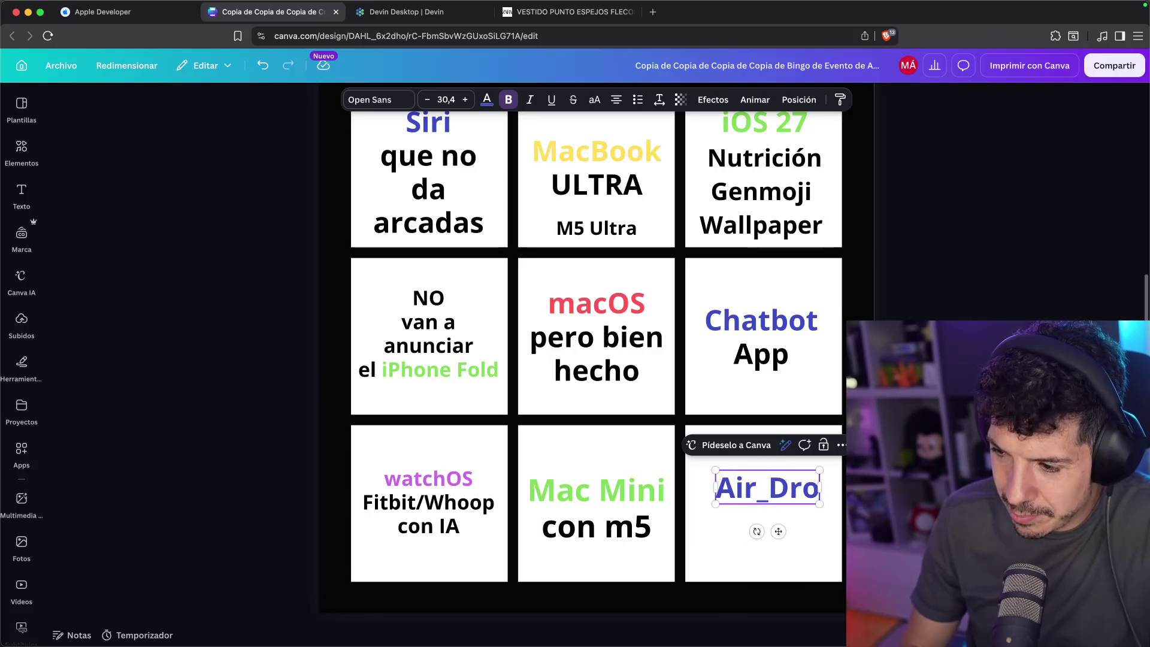
key(BackSpace)
key(BackSpace)
key(BackSpace)
text(Drop universal)
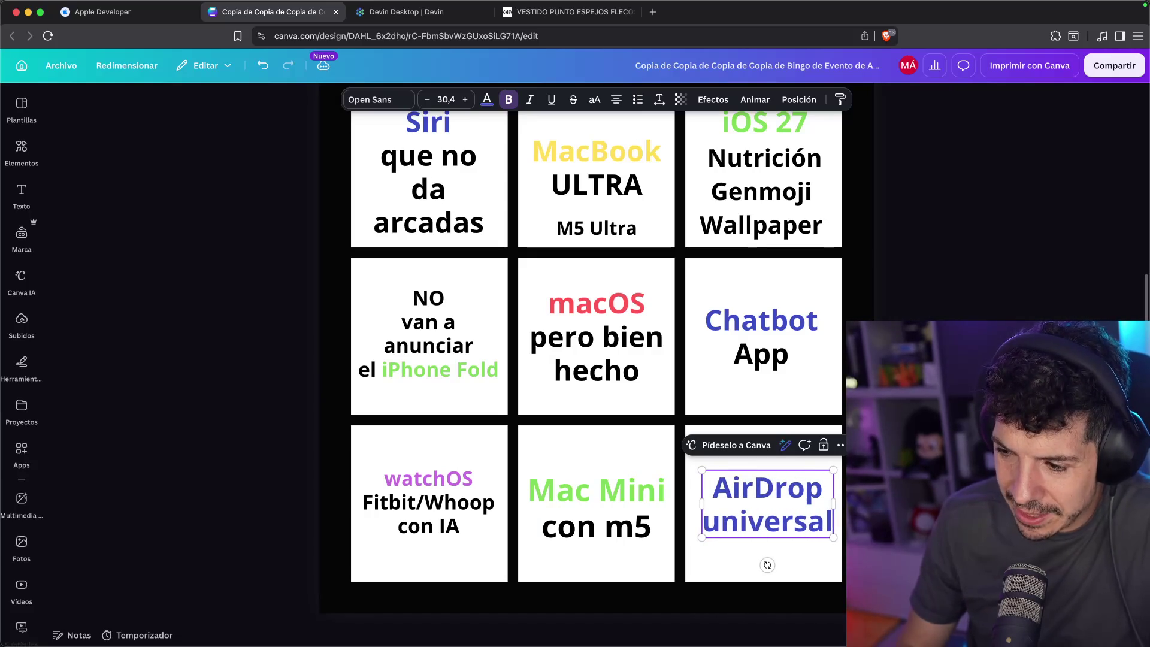
key(Escape)
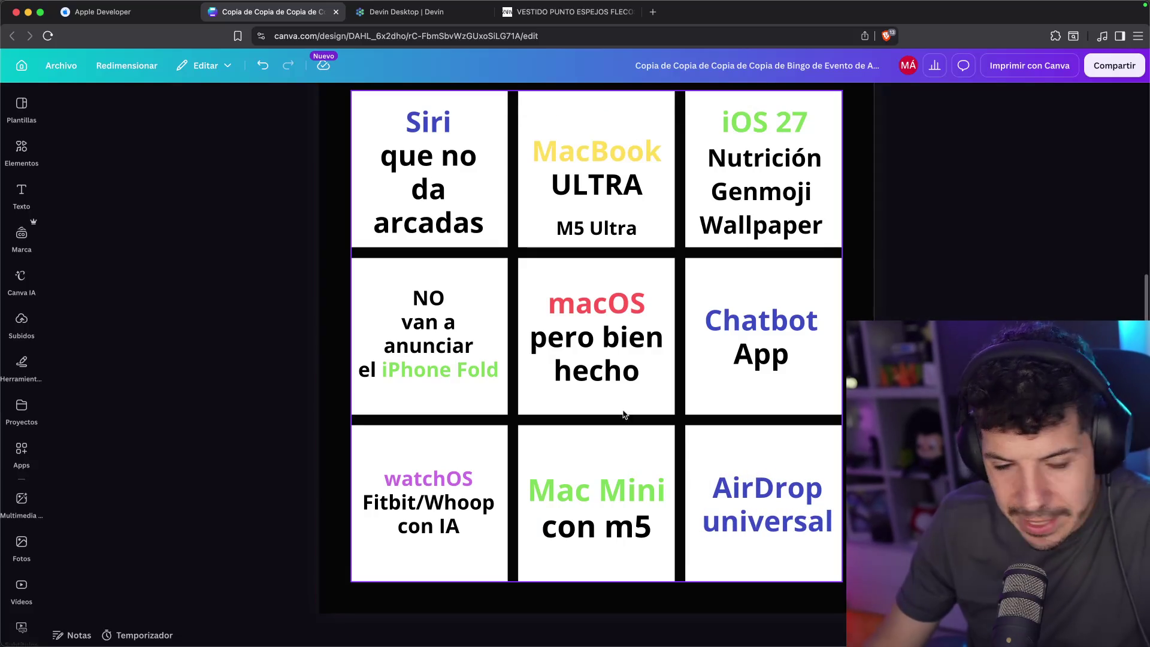
Colour the word 'universal' black and deselect the text
click(767, 503)
double_click(767, 521)
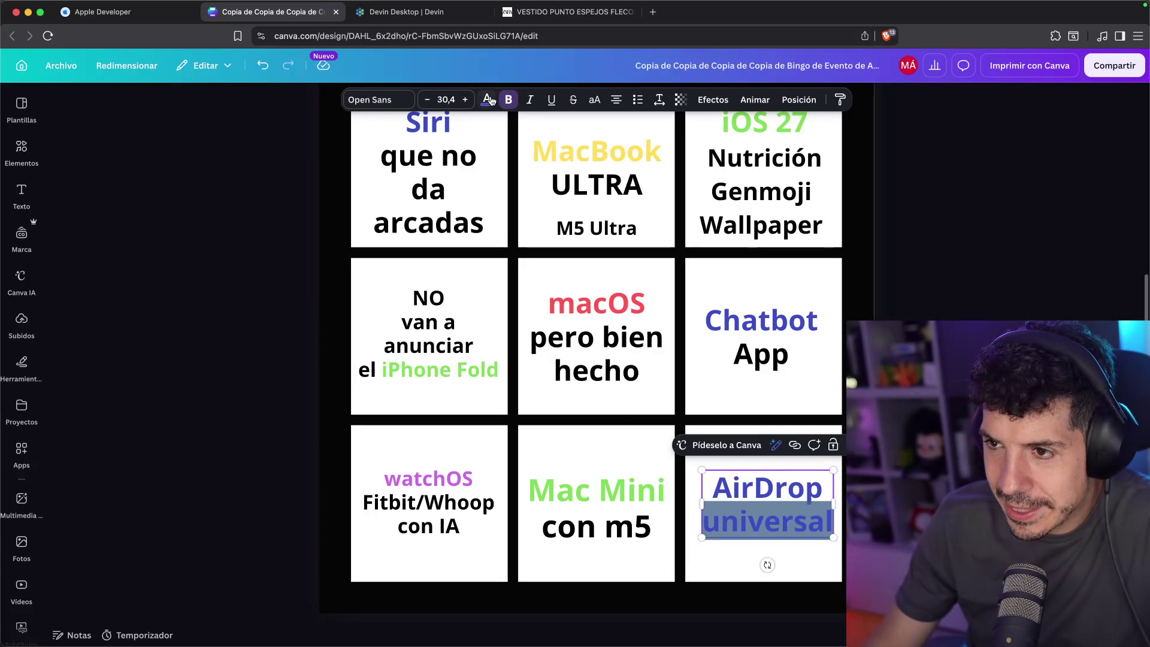
click(491, 99)
click(229, 192)
click(307, 227)
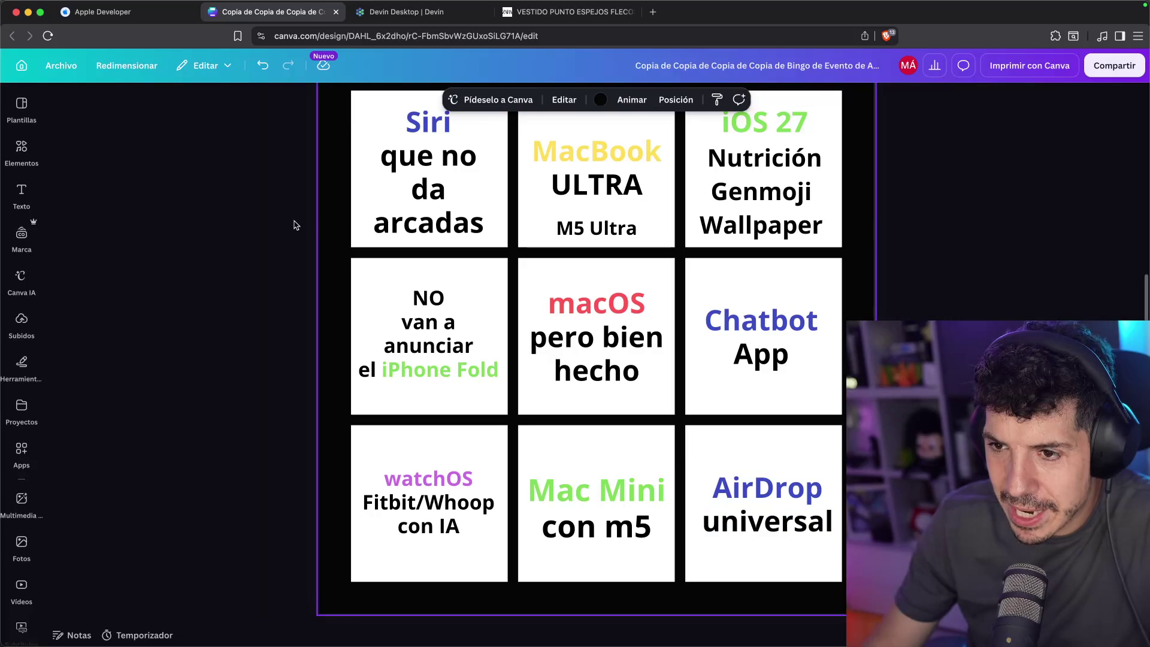
click(306, 227)
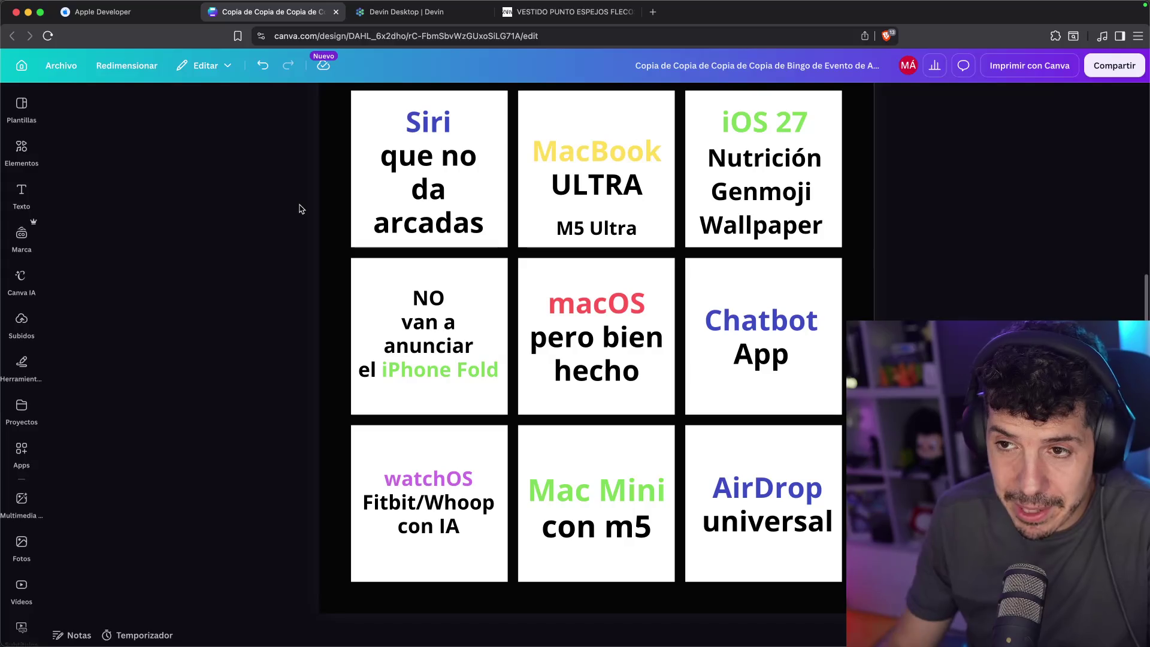
key(super+t)
Search Google for 'airdrop de google' to find its AirDrop equivalent, then close the results
text(airdrop de google)
key(Return)
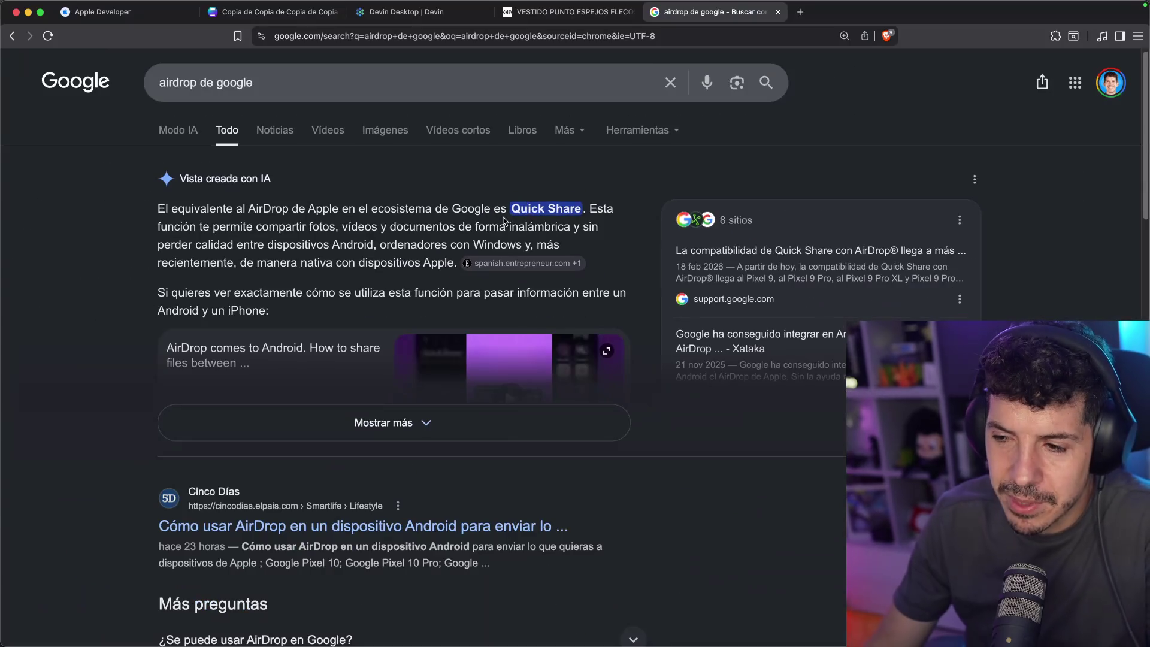
key(super+w)
Move the AirDrop text up, add lines '+' and 'Quickshare', and shrink it to fit the cell
drag(717, 461, 714, 432)
click(751, 460)
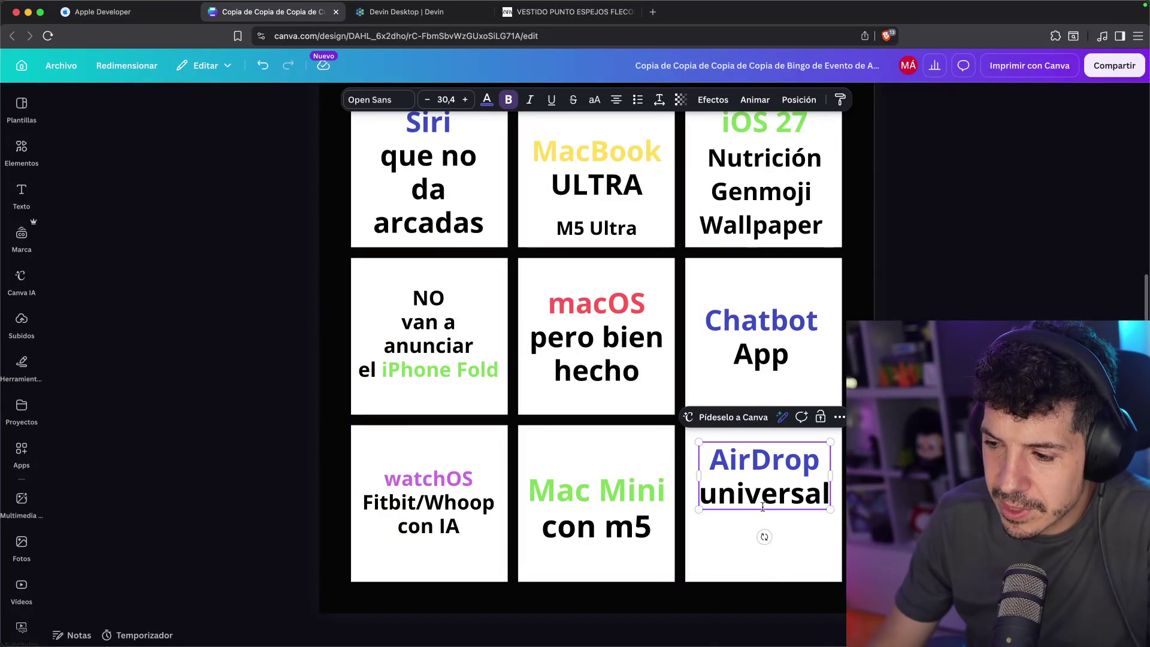
key(End)
key(Return)
text(+)
key(Return)
text(Quick)
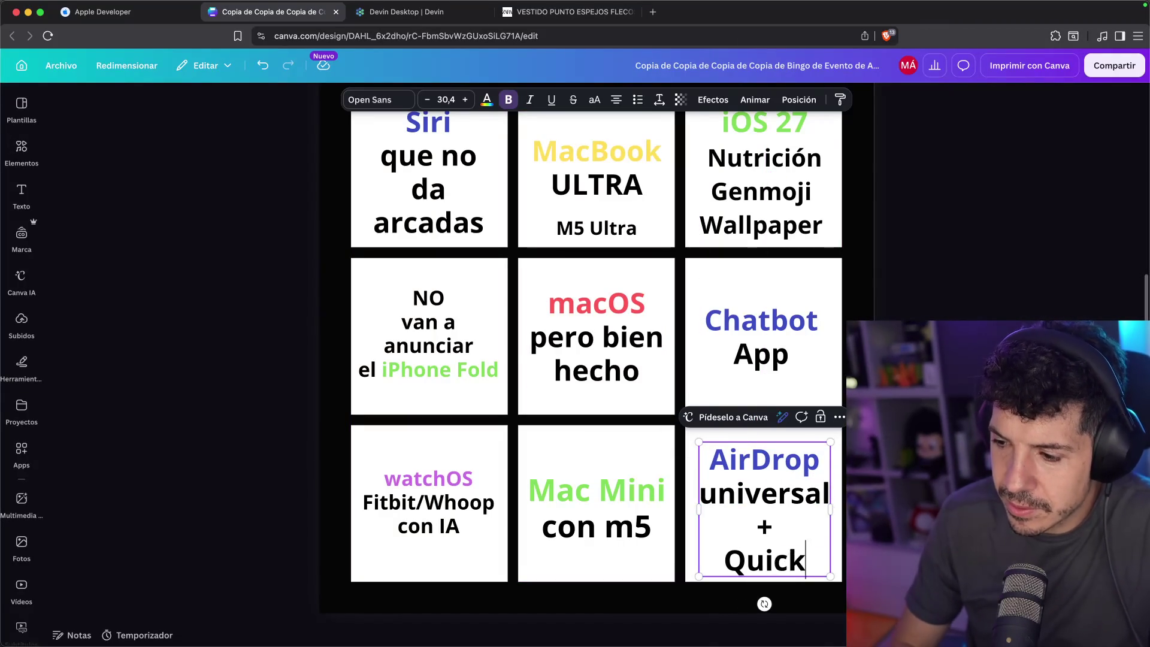
text(share)
drag(837, 571, 821, 551)
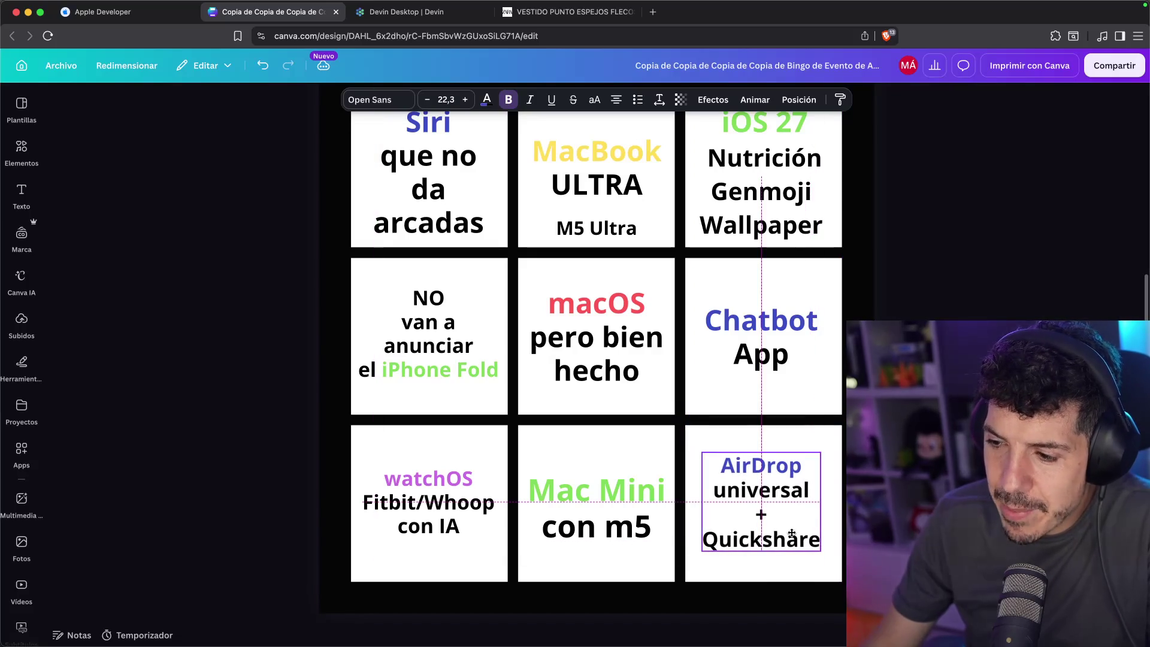
key(Escape)
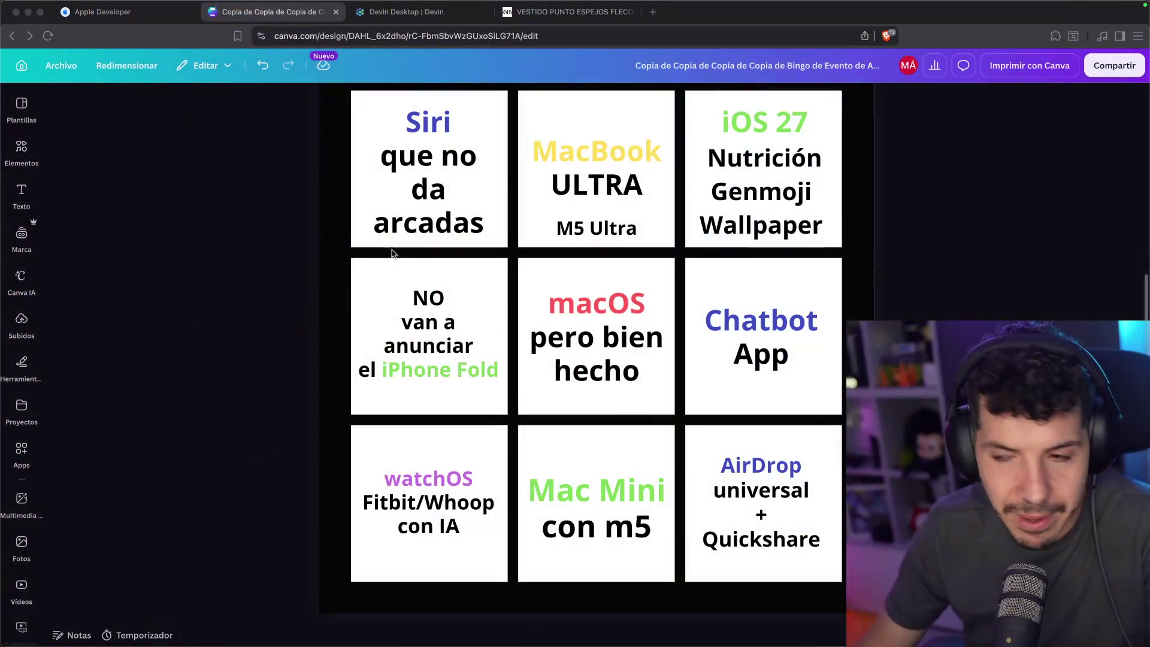
key(super+t)
Search 'google airdrop pixel', open the Quick Share compatibility result in a new tab, and highlight the AI overview
text(aird)
key(BackSpace)
key(BackSpace)
key(BackSpace)
text(google airdrop)
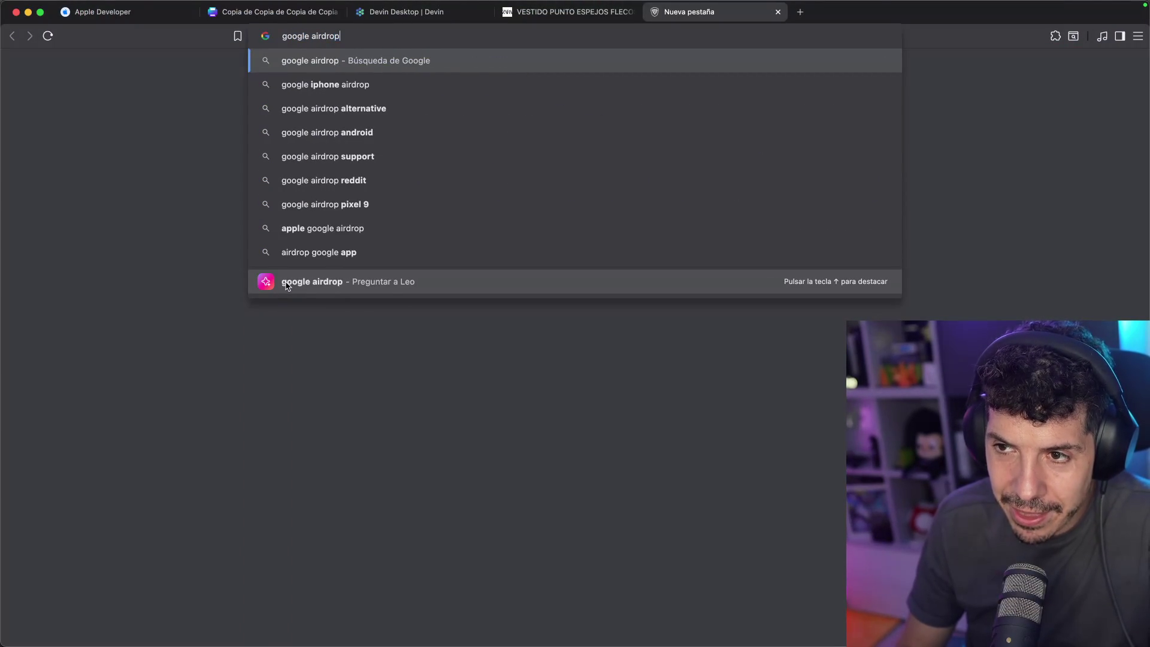
text( pixel)
key(Return)
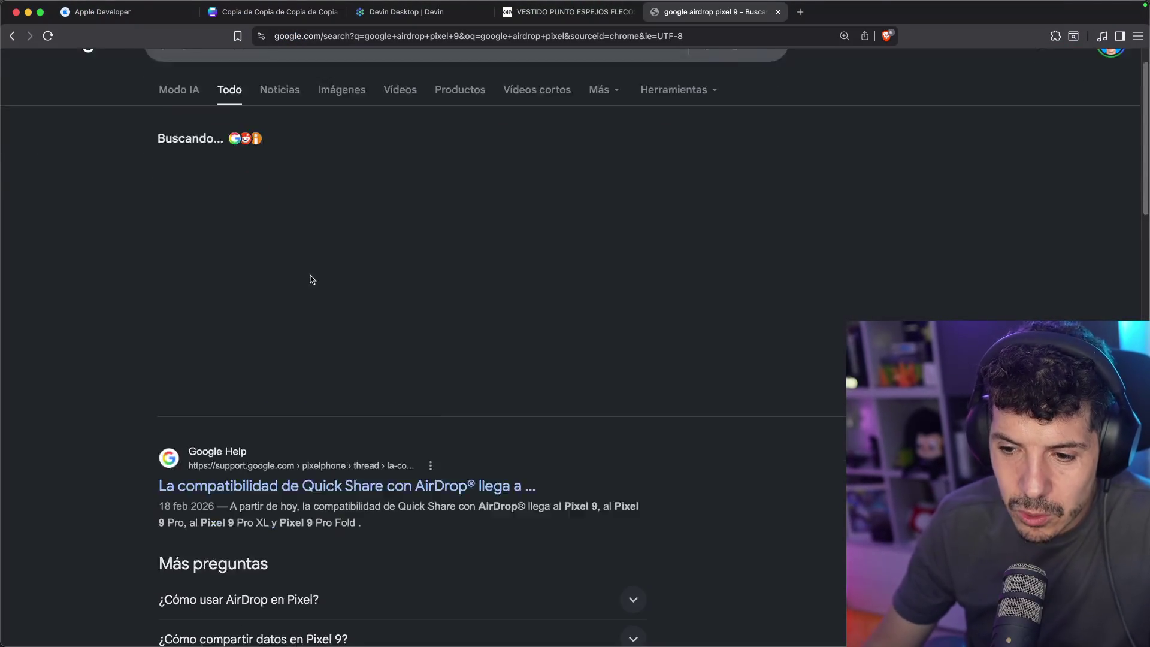
super+click(348, 426)
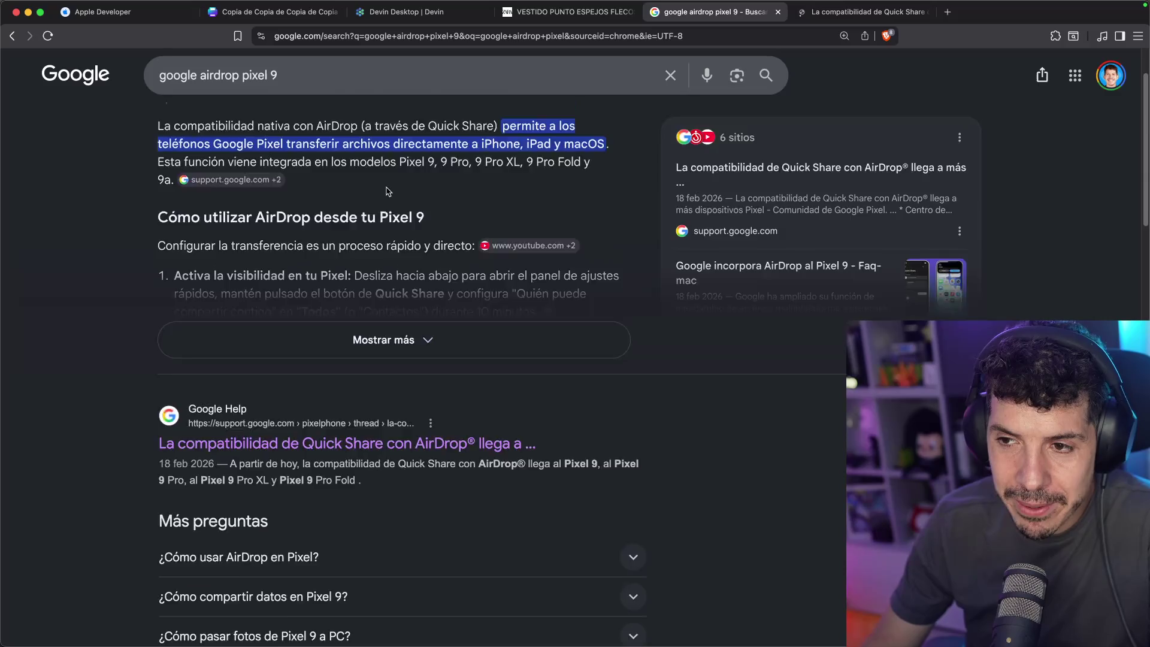
scroll(386, 191, up, 3)
drag(74, 208, 372, 210)
mouse_move(469, 208)
mouse_down()
mouse_move(631, 210)
mouse_move(243, 244)
mouse_move(631, 237)
mouse_up()
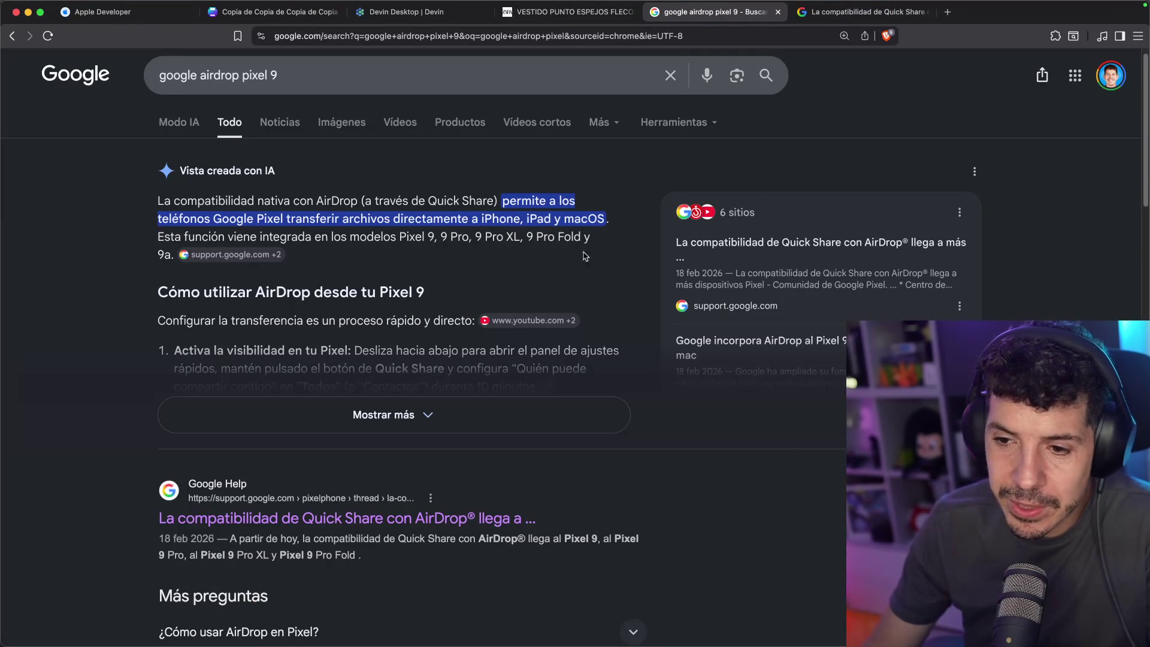
Change the search query to 'google airdrop rust' and run it
click(406, 84)
key(BackSpace)
key(BackSpace)
key(BackSpace)
key(BackSpace)
text(rust)
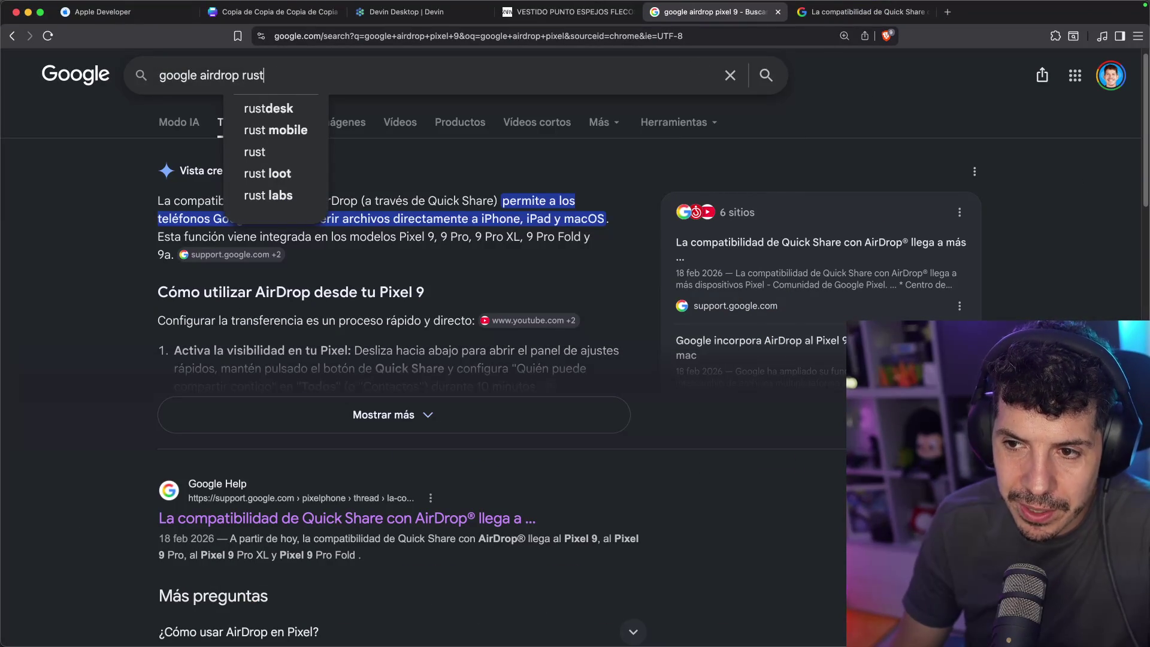
key(Return)
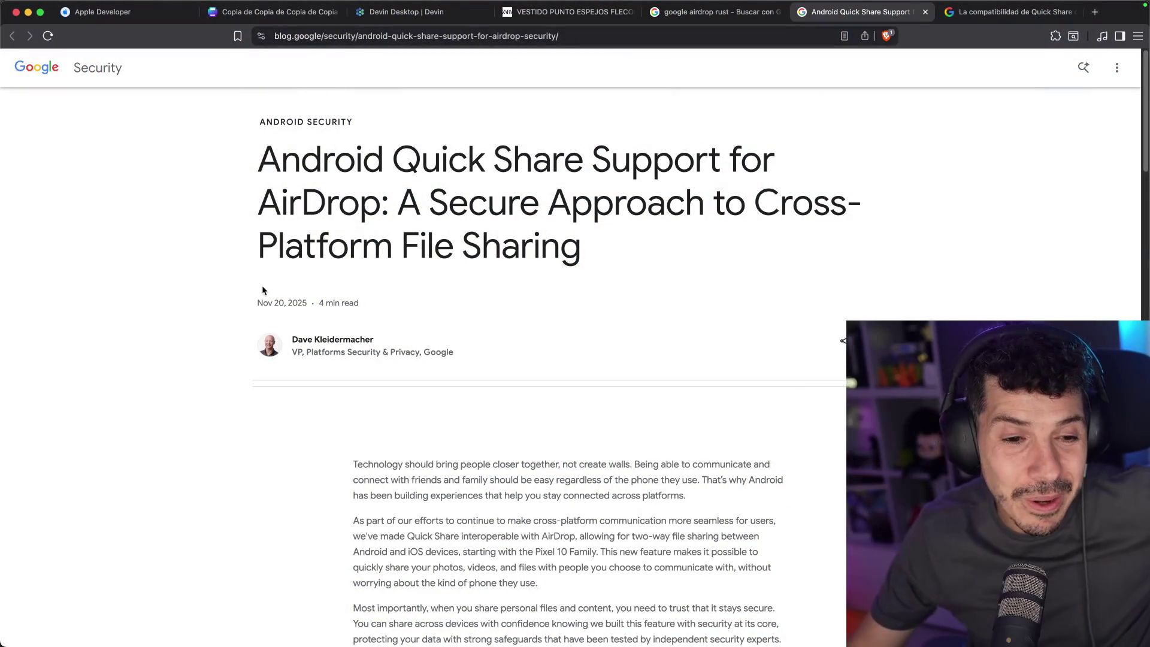
Zoom in on the Android Quick Share Support for AirDrop article and scroll down through it
click(262, 290)
key(super+equal)
key(super+equal)
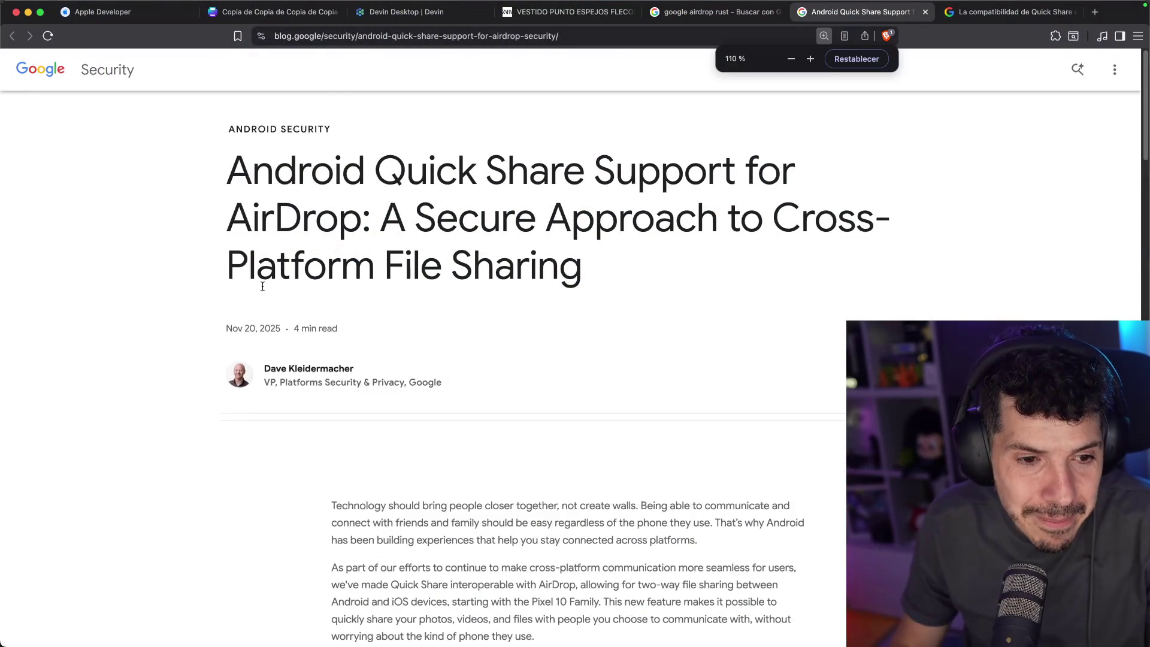
scroll(264, 285, down, 10)
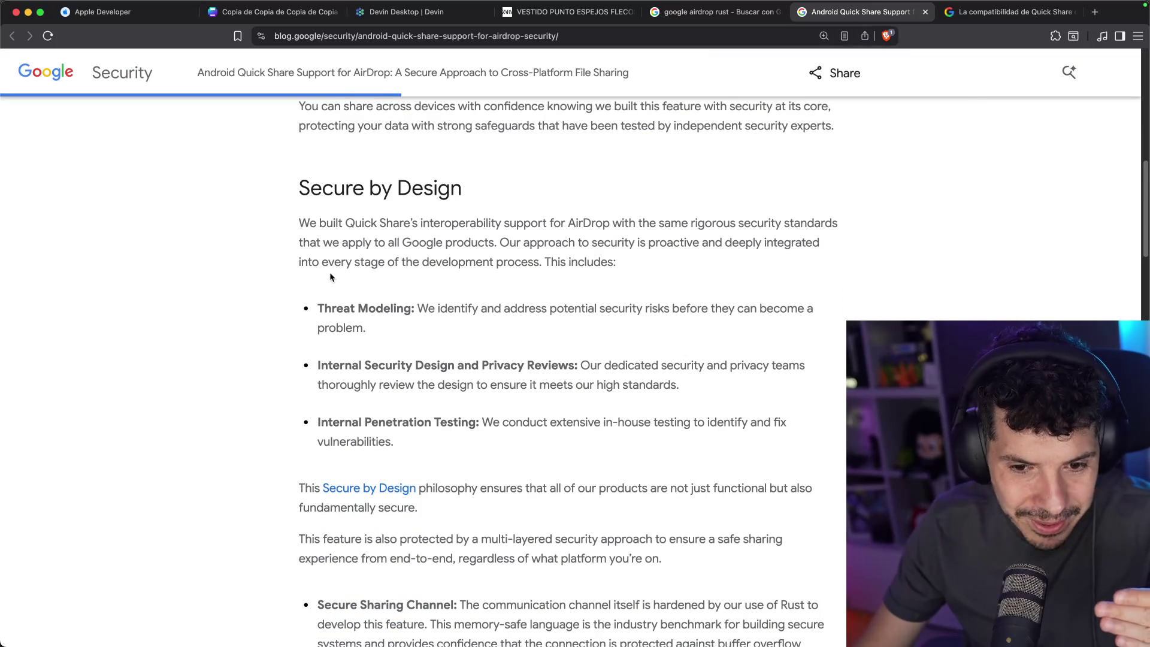
scroll(329, 273, down, 4)
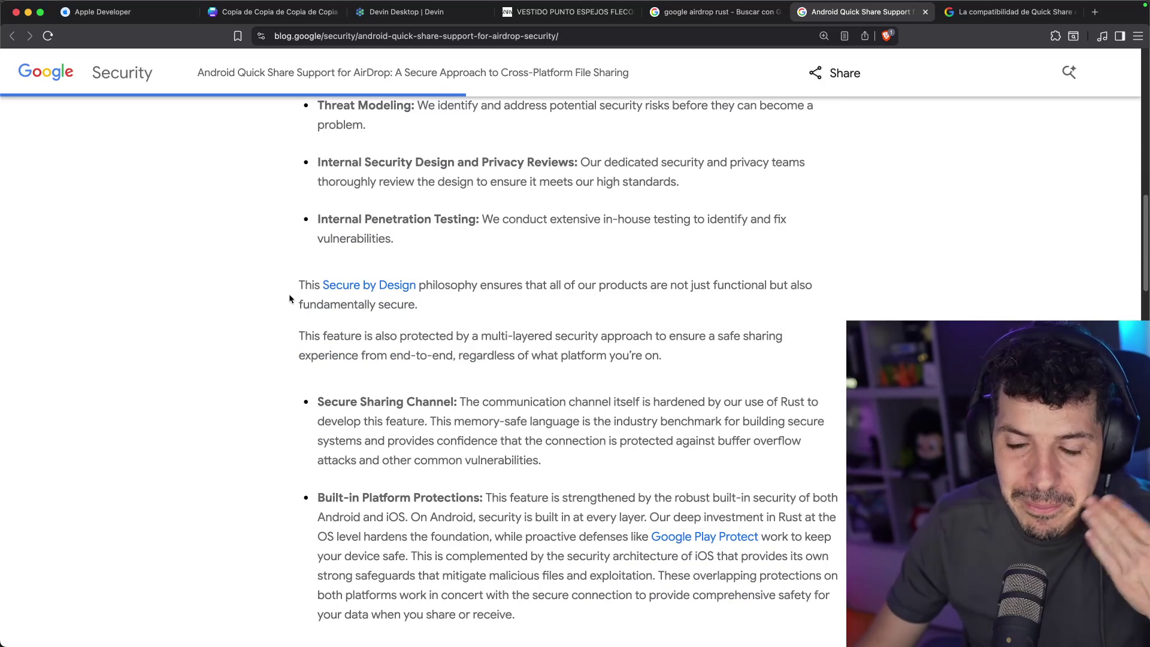
scroll(290, 294, down, 5)
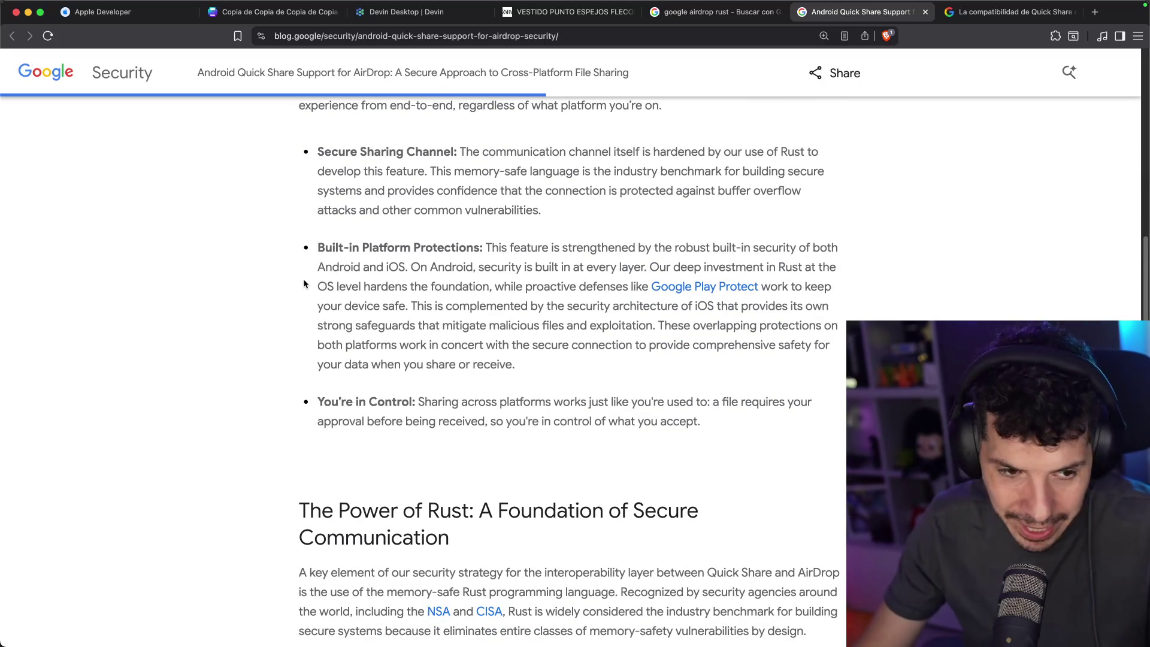
scroll(305, 285, down, 4)
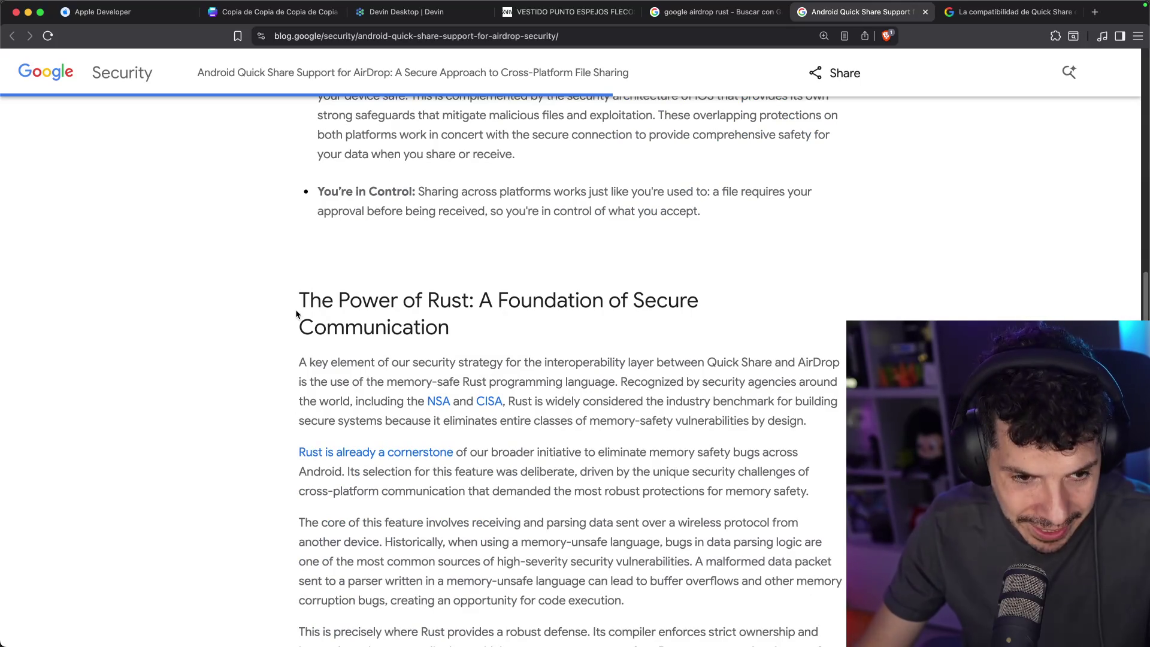
scroll(305, 292, down, 1)
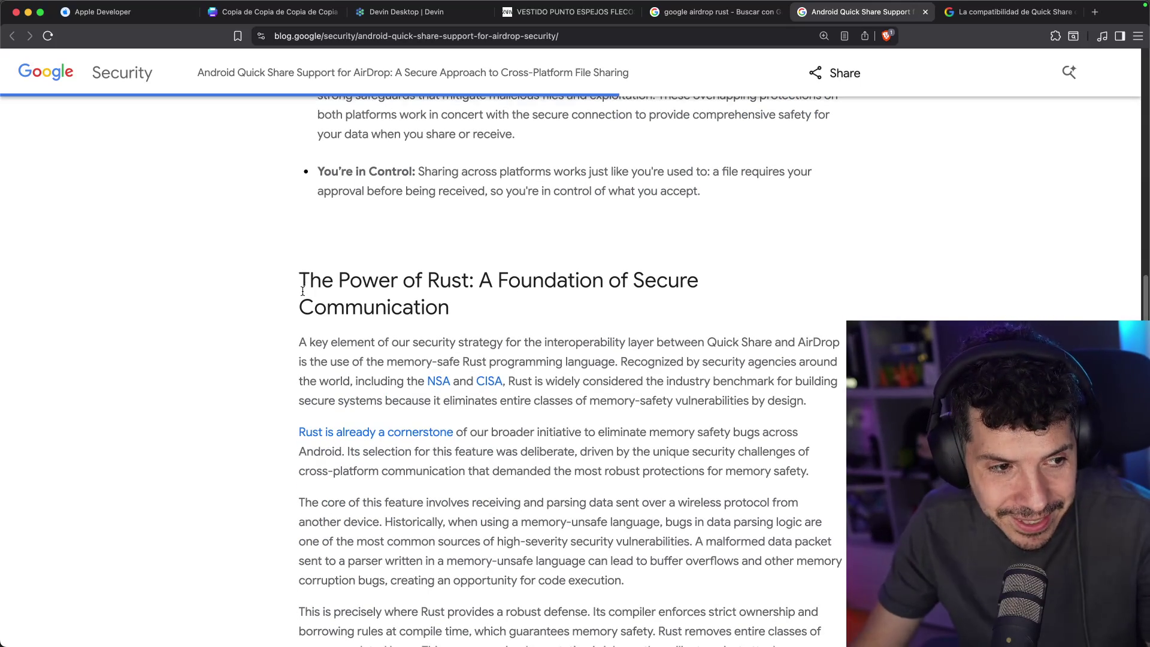
scroll(303, 292, down, 3)
scroll(303, 291, down, 1)
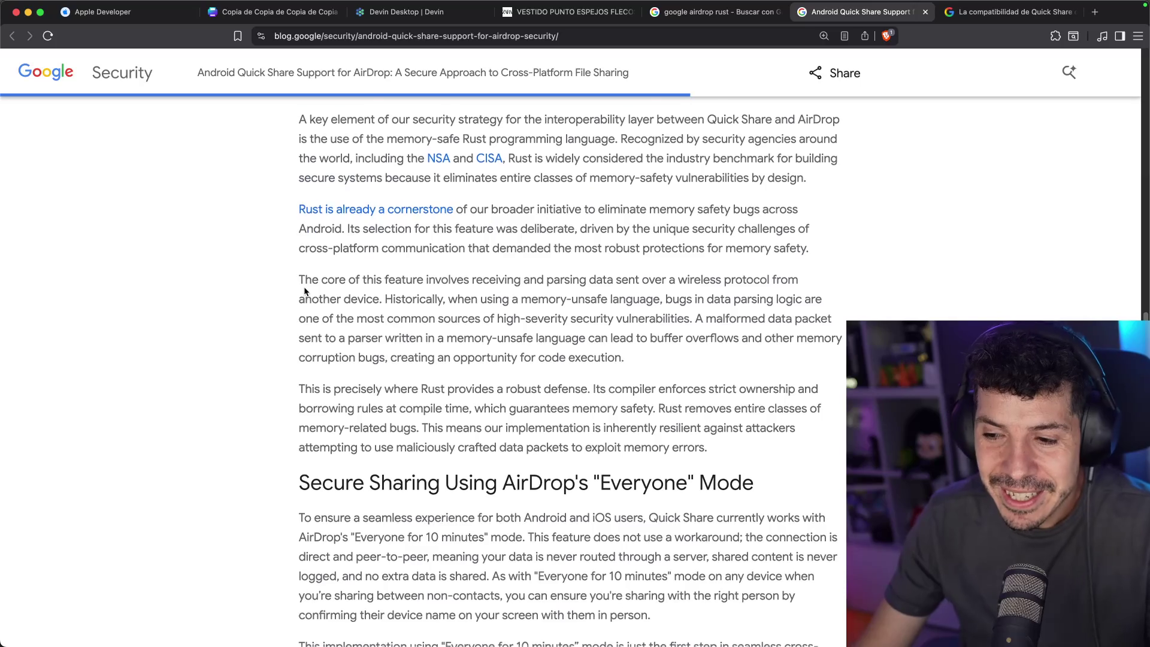
scroll(305, 291, down, 2)
scroll(305, 287, down, 8)
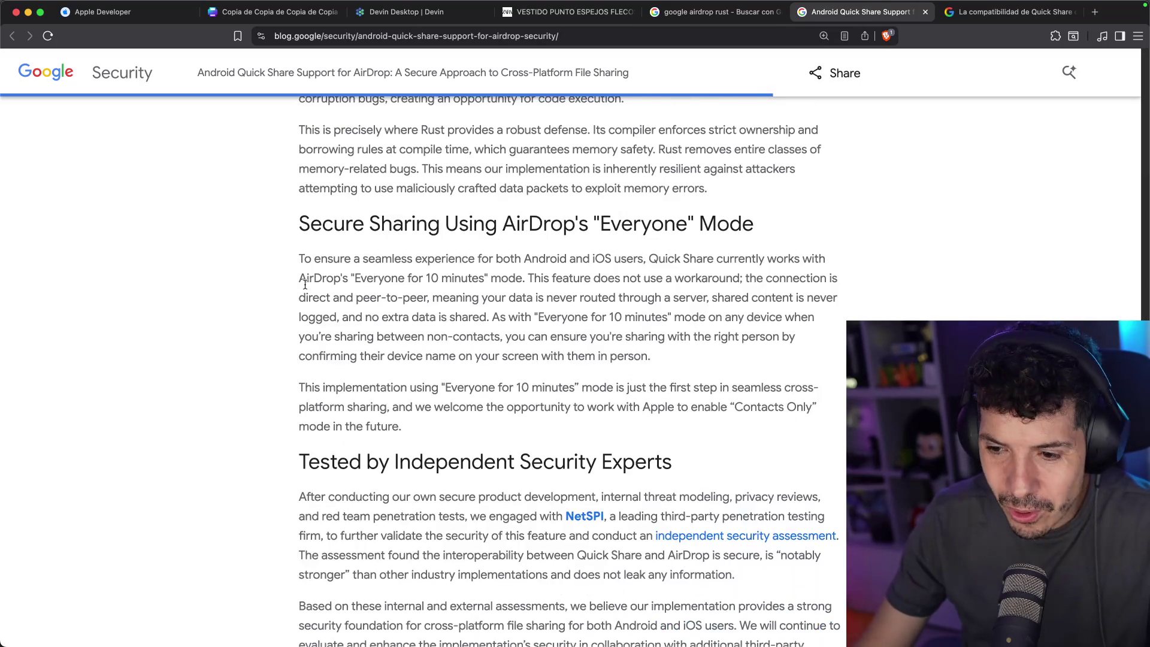
Highlight the 'Tested by Independent Security Experts' and 'The Future of File-Sharing' sections while reading
drag(308, 202, 588, 204)
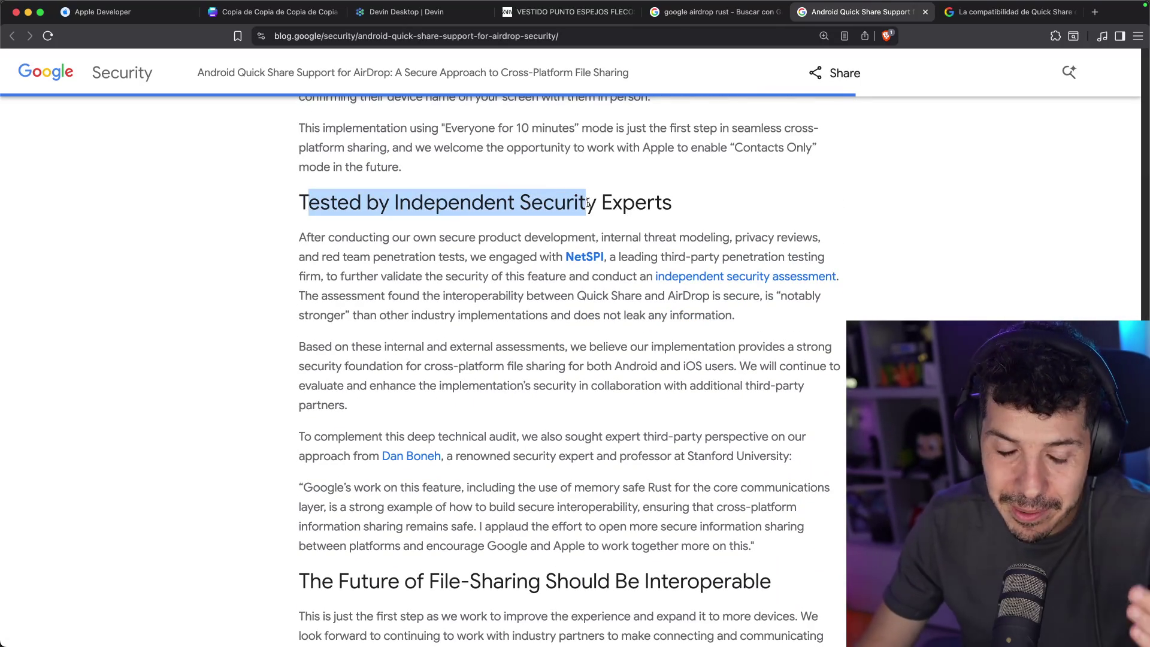
click(649, 200)
scroll(445, 266, down, 5)
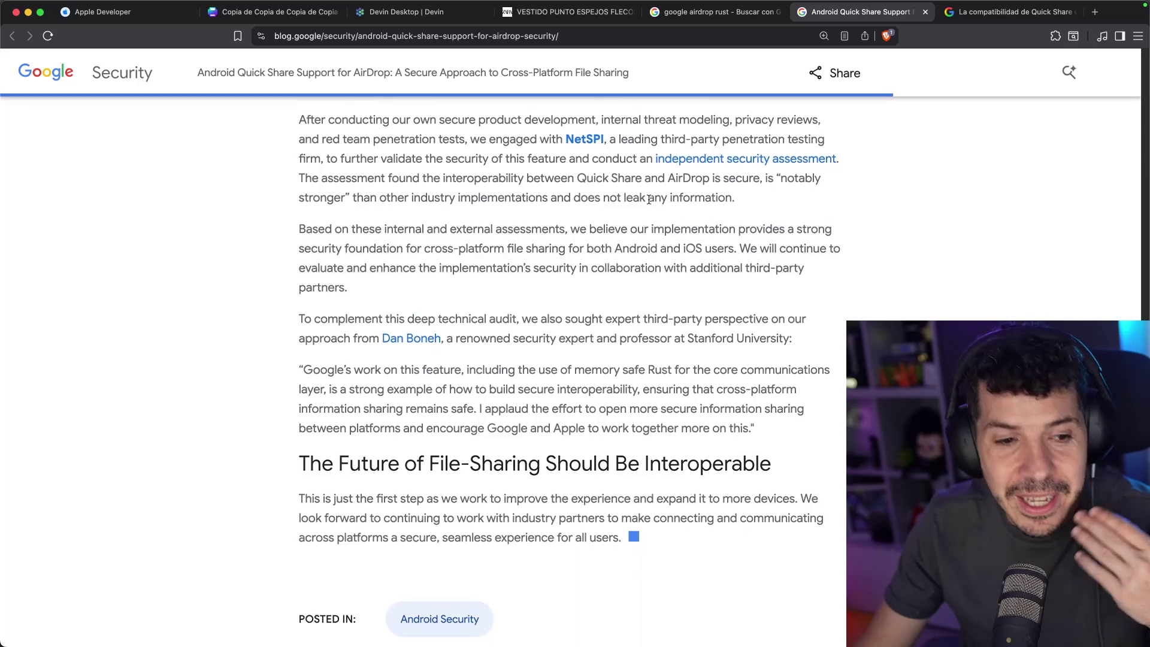
mouse_move(467, 306)
mouse_down()
mouse_move(771, 311)
mouse_move(309, 309)
mouse_move(404, 310)
mouse_move(711, 391)
mouse_up()
click(782, 313)
click(298, 309)
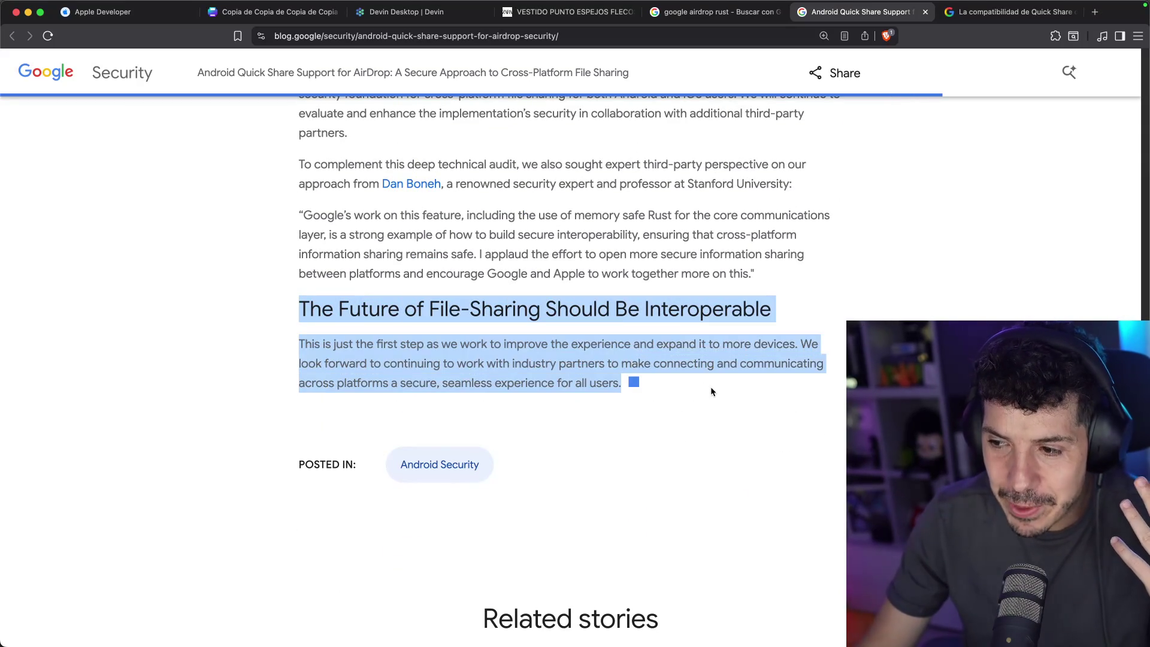
scroll(718, 382, up, 12)
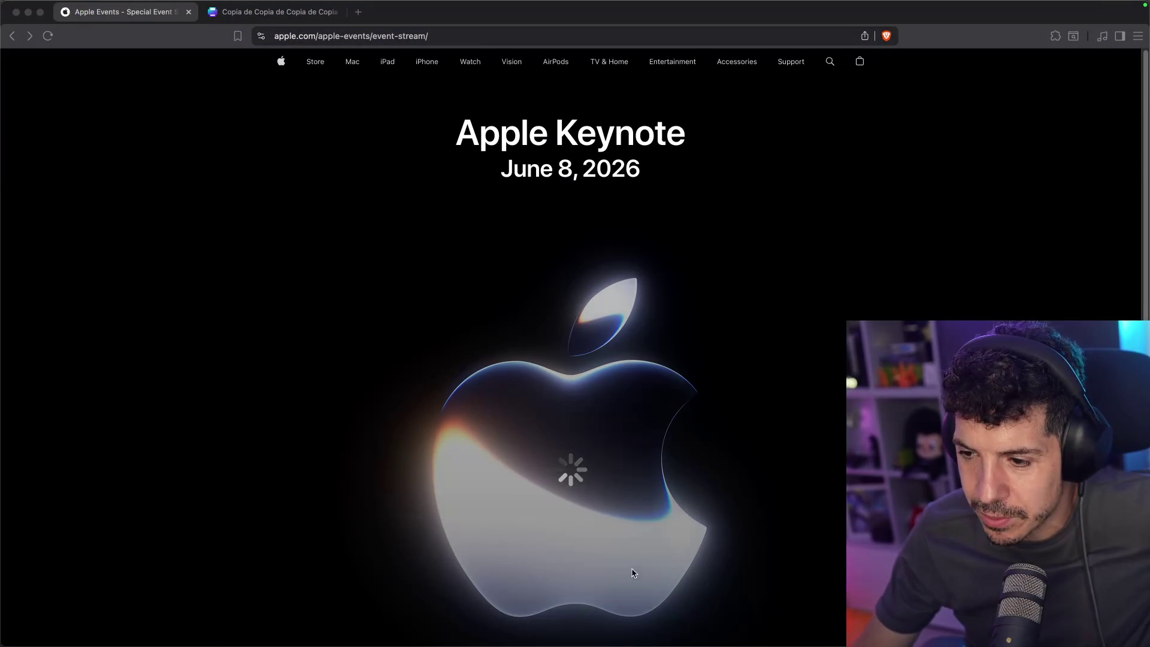
Start the Apple Keynote stream playing in the event-stream player
scroll(548, 459, down, 4)
click(547, 409)
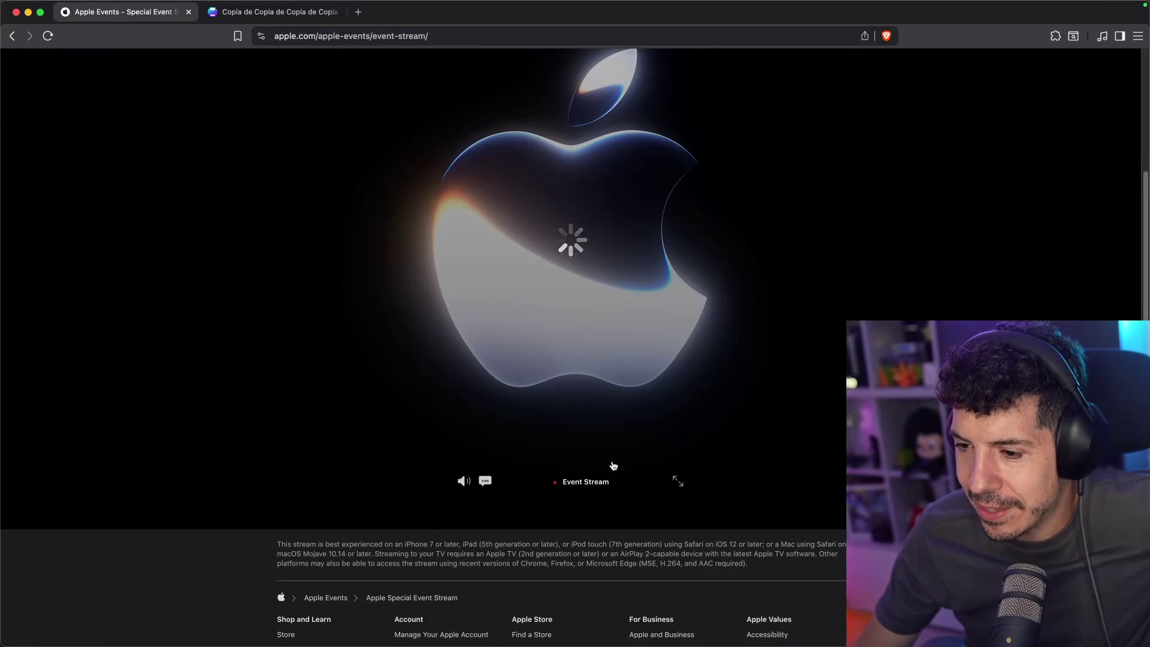
click(484, 482)
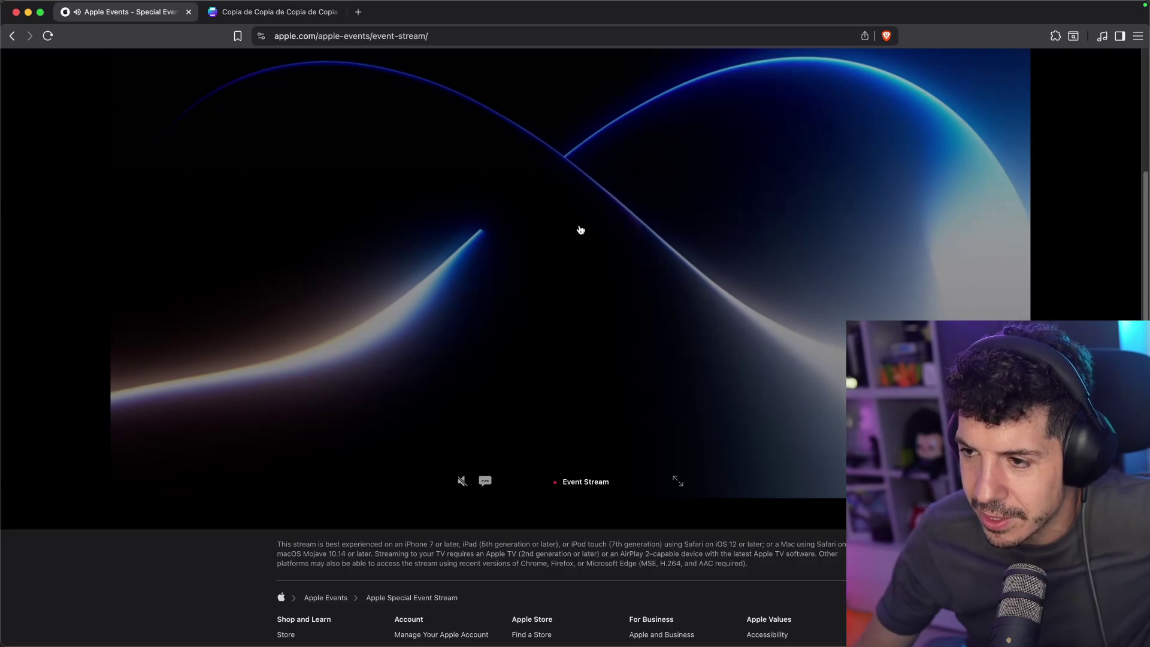
click(504, 424)
scroll(502, 426, up, 1)
scroll(502, 426, up, 1)
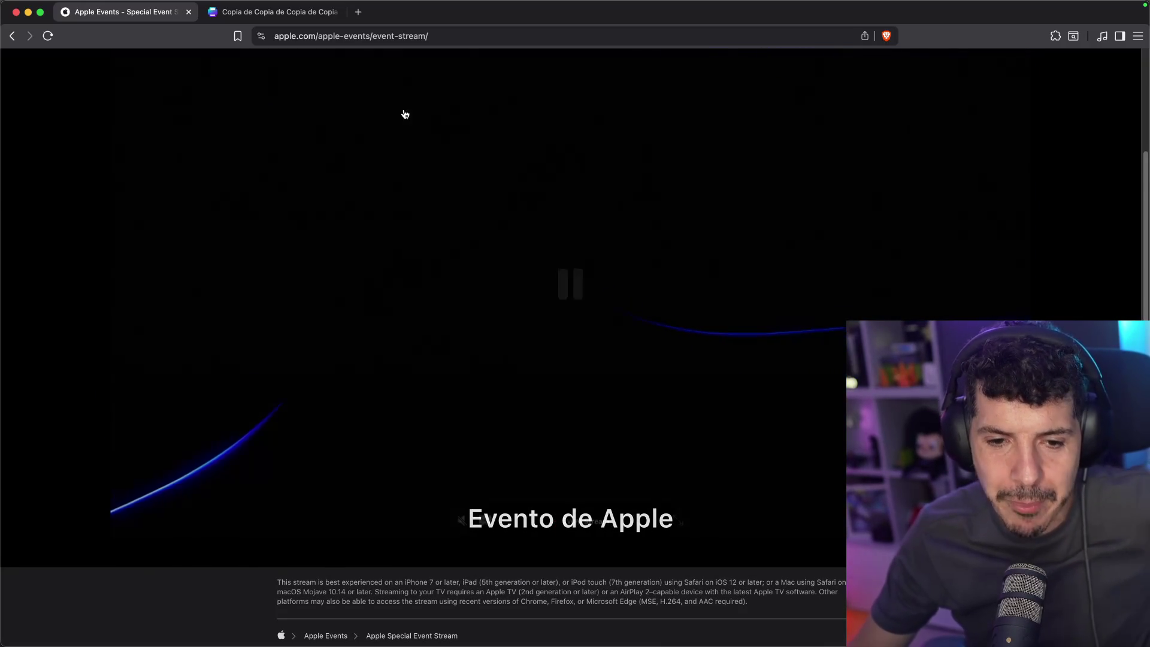
key(super+t)
Search Google for 'mimo xiamoi ai' and open the Xiaomi MiMo site
text(mimo )
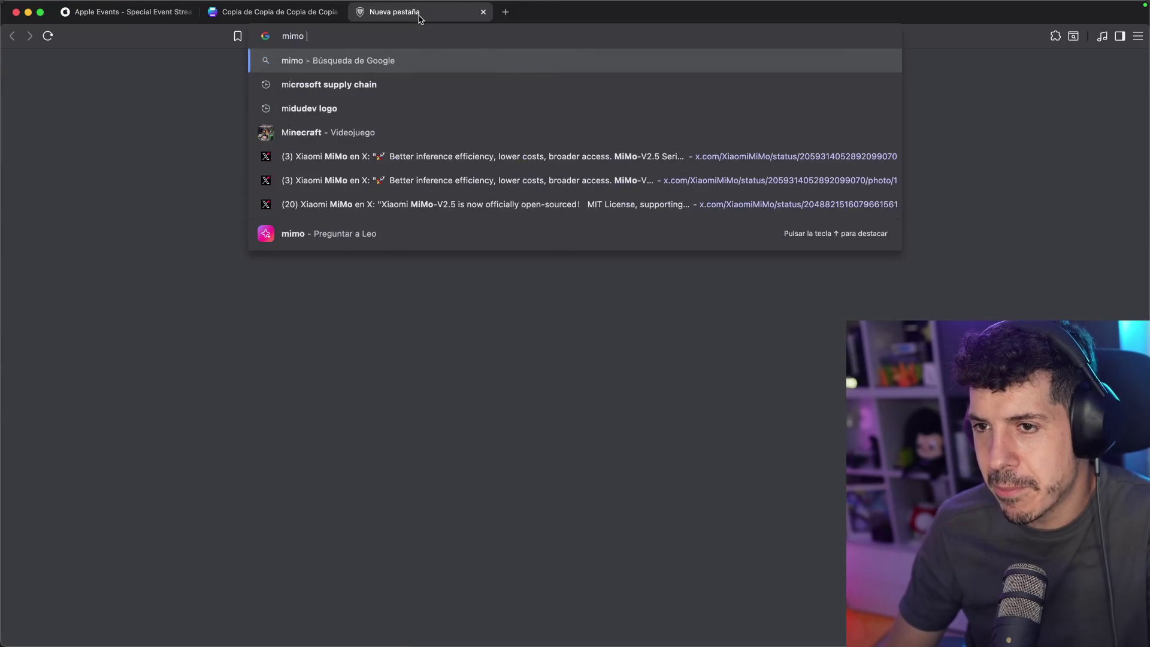
text(xiamoi ai)
key(Return)
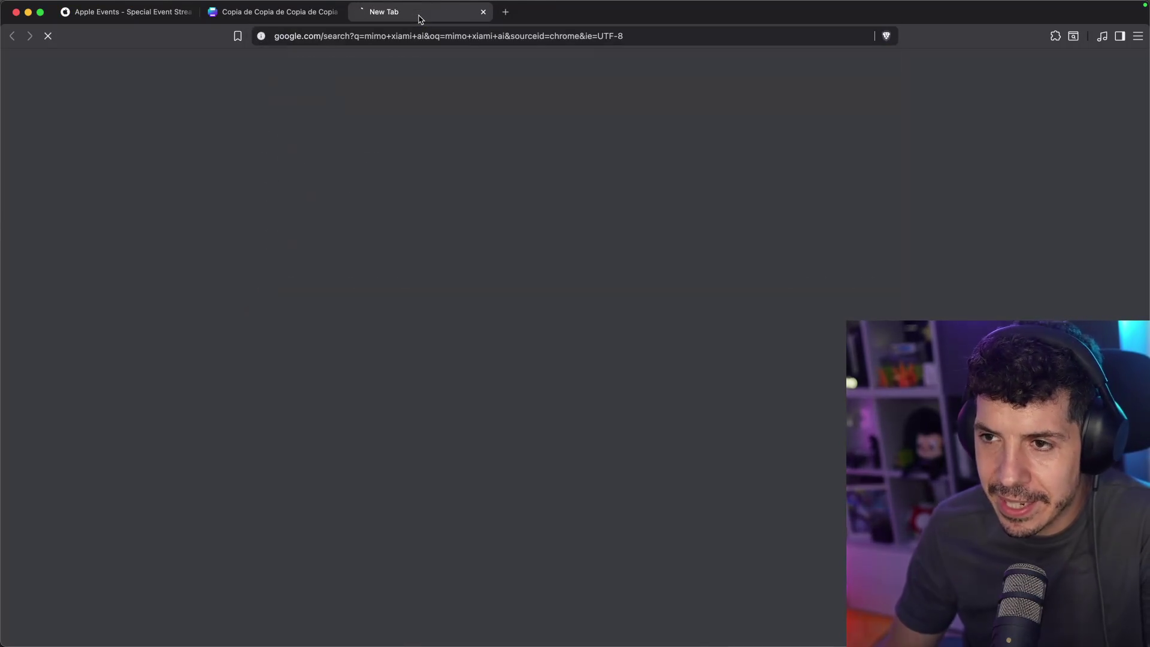
super+click(272, 263)
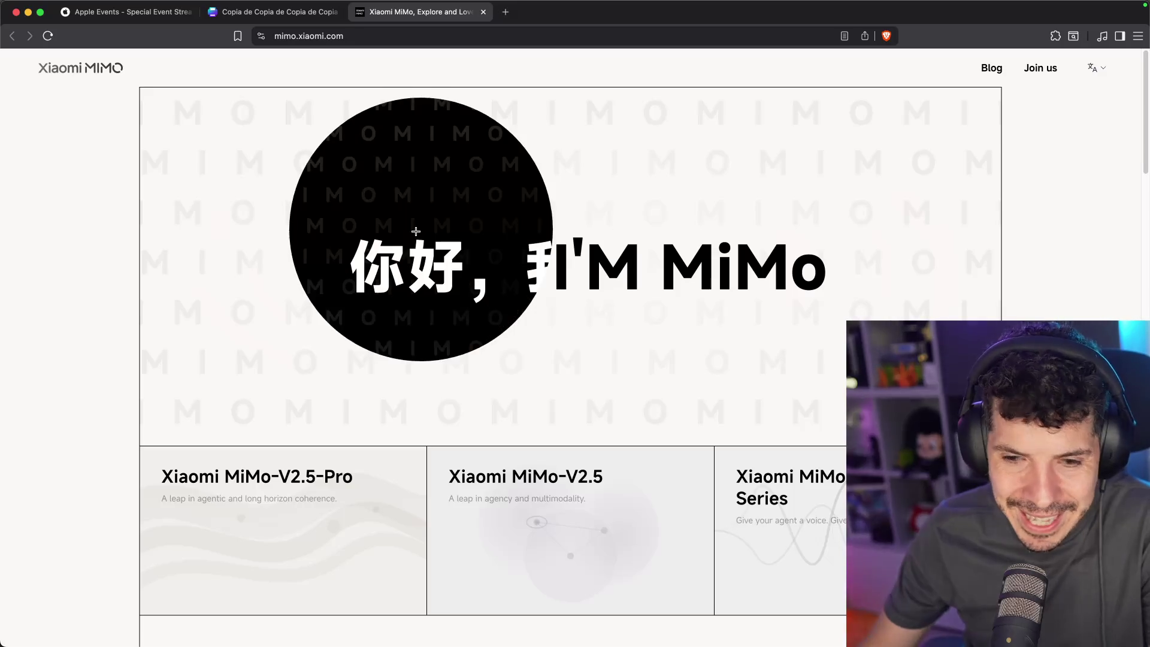
Open the MiMo-V2.5-Pro article and scroll through its coding and agent benchmark charts
scroll(753, 277, down, 5)
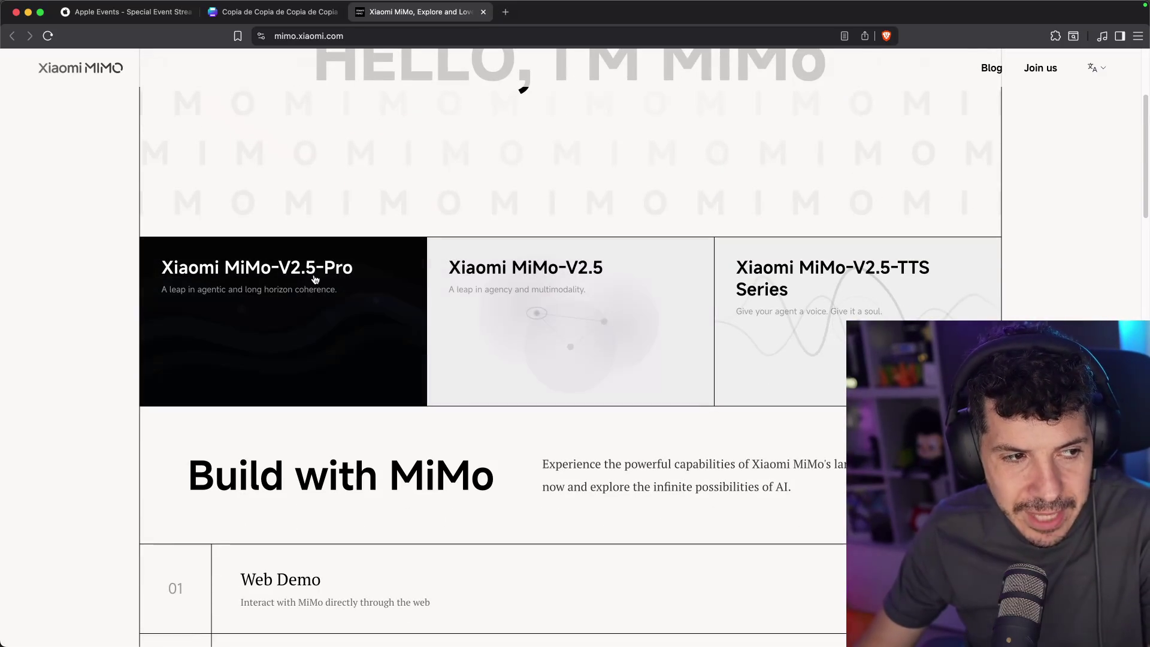
click(312, 281)
scroll(390, 400, down, 4)
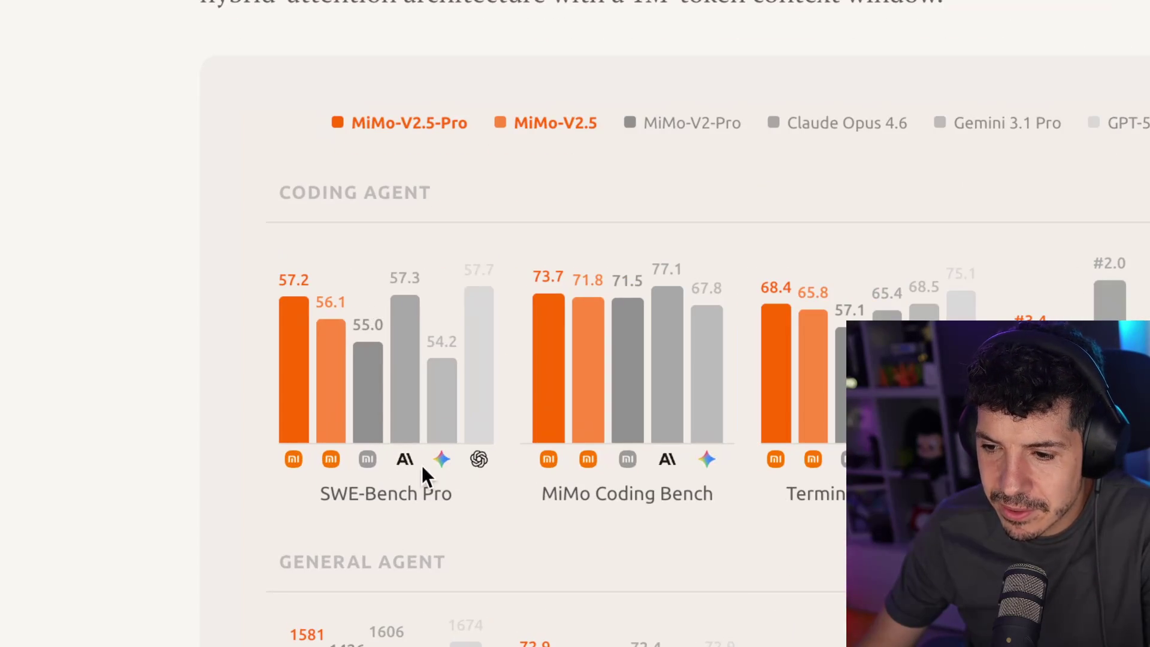
mouse_move(427, 449)
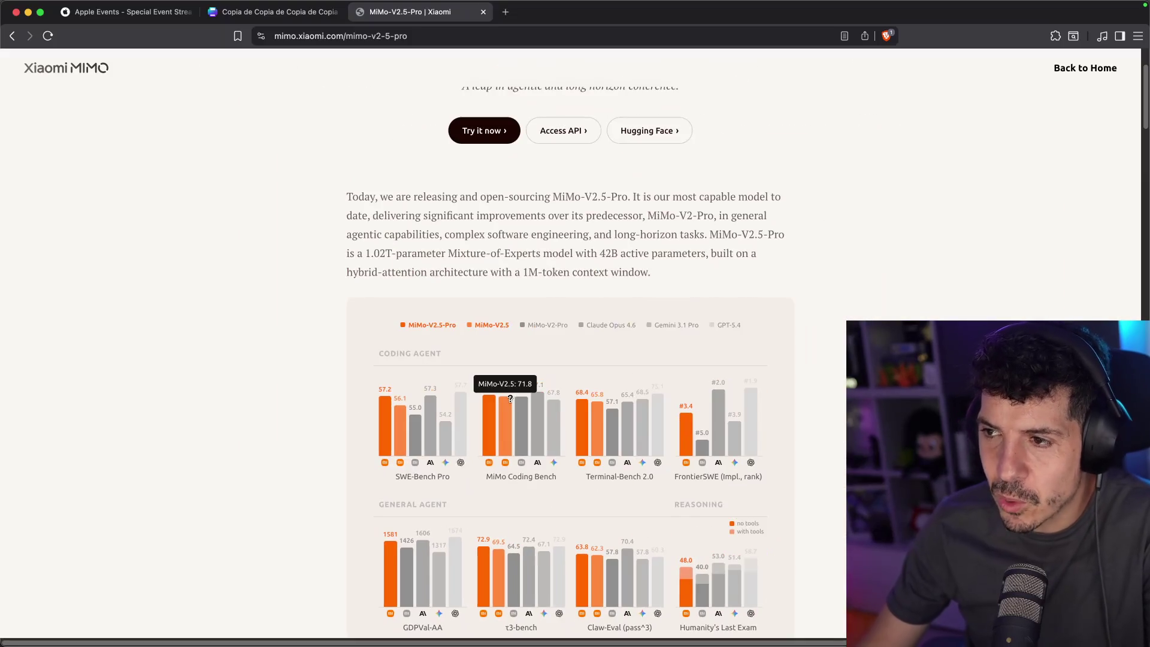
scroll(592, 326, down, 6)
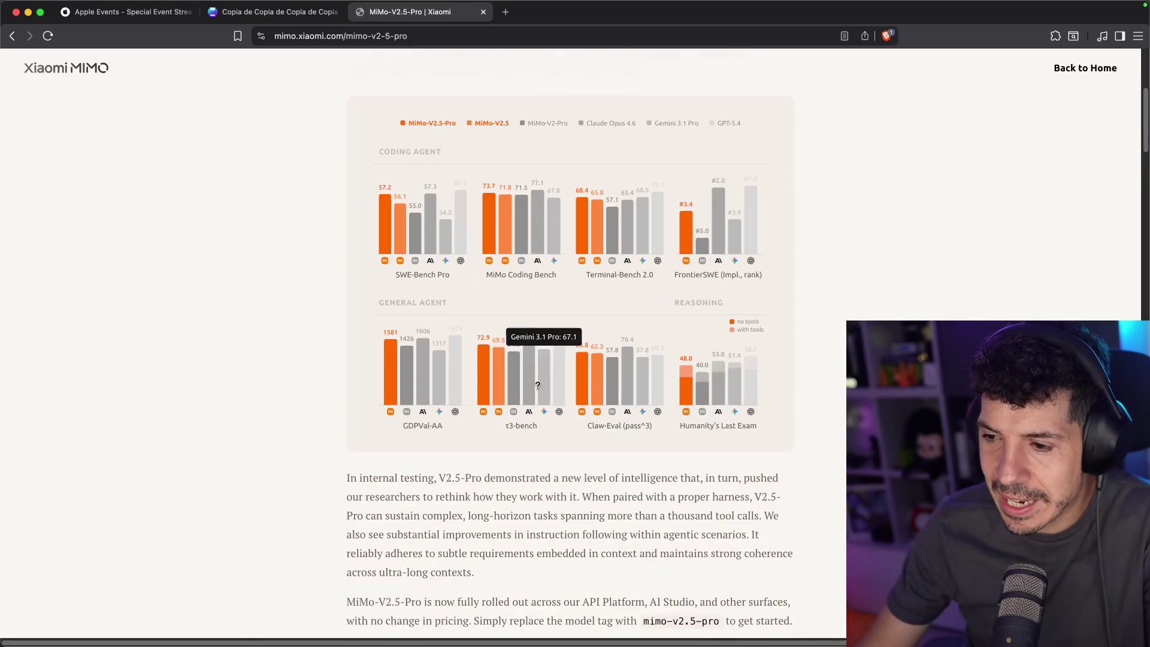
key(super+Tab)
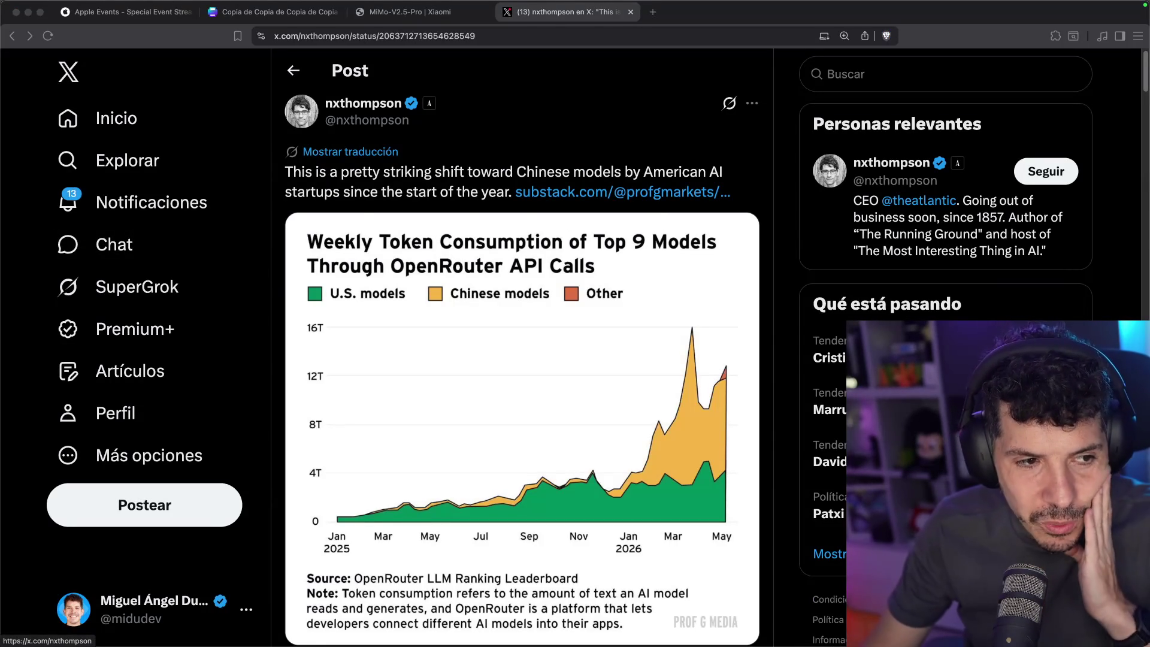
View the OpenRouter token-consumption chart full size, skim the replies, then return to the MiMo-V2.5-Pro article
click(619, 336)
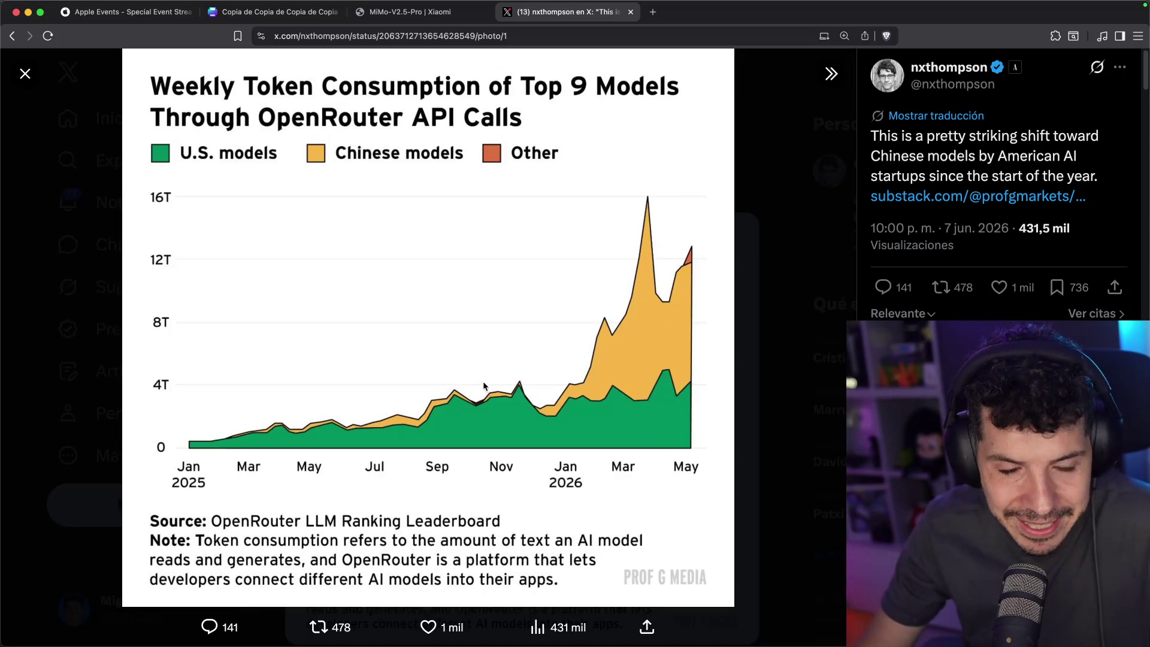
key(Escape)
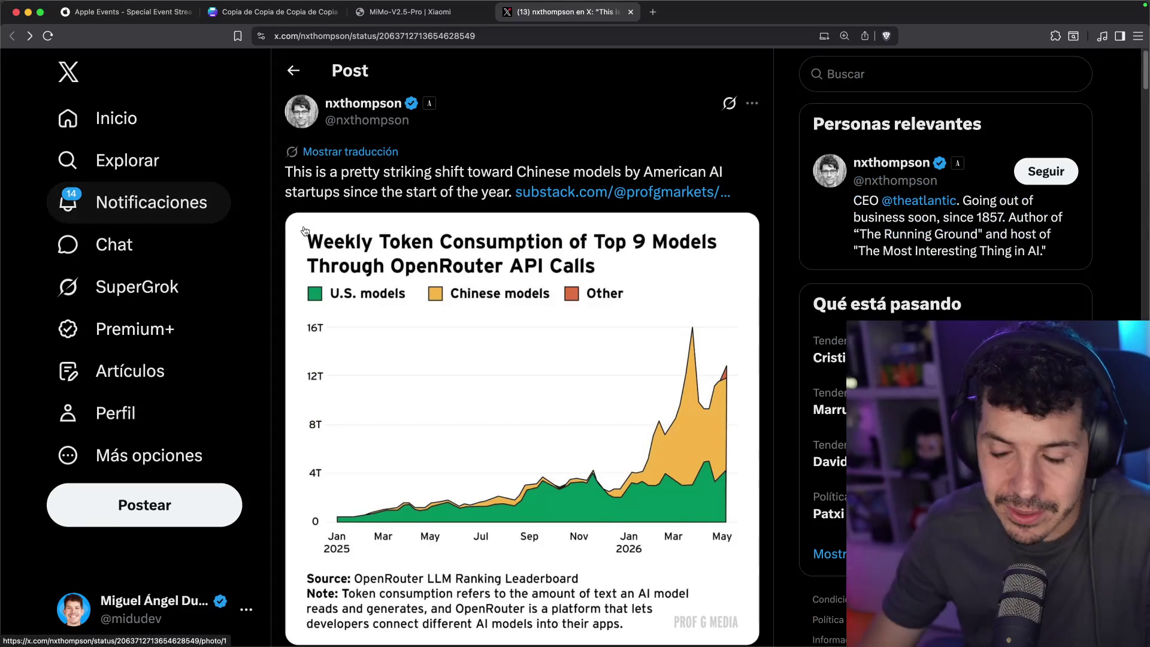
scroll(402, 257, down, 5)
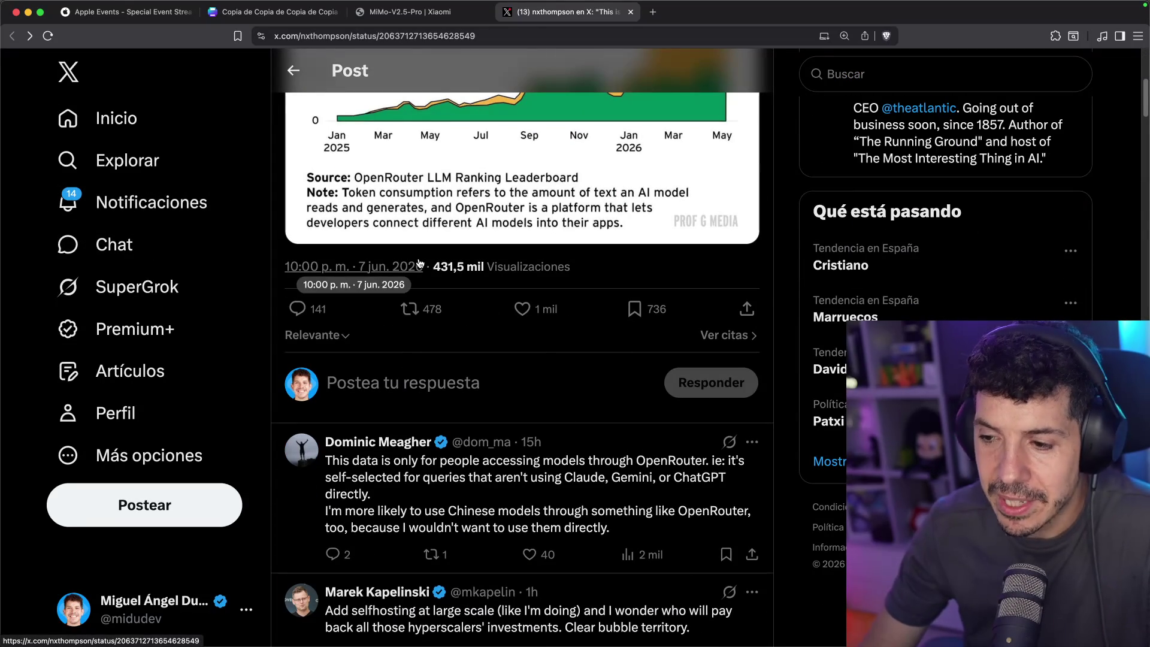
click(419, 13)
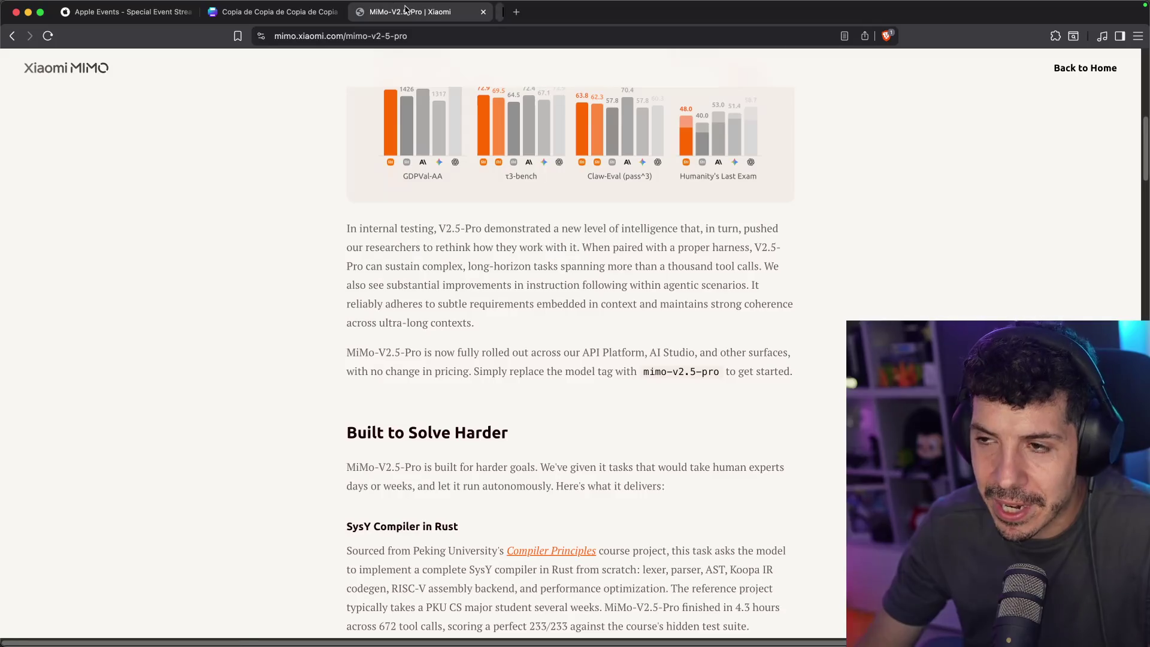
Close the MiMo-V2.5-Pro article tab with Cmd+W
key(super+w)
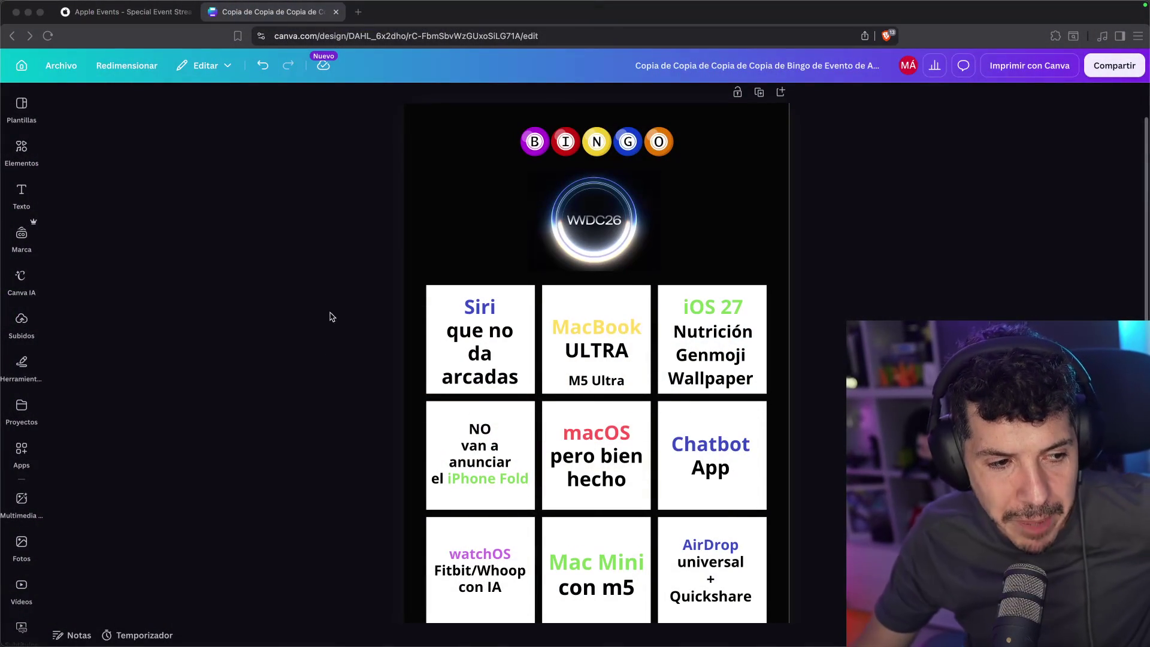
Capitalize 'm5' so the bingo cell reads 'Mac Mini con M5', then return to the Apple Events stream
scroll(311, 308, down, 1)
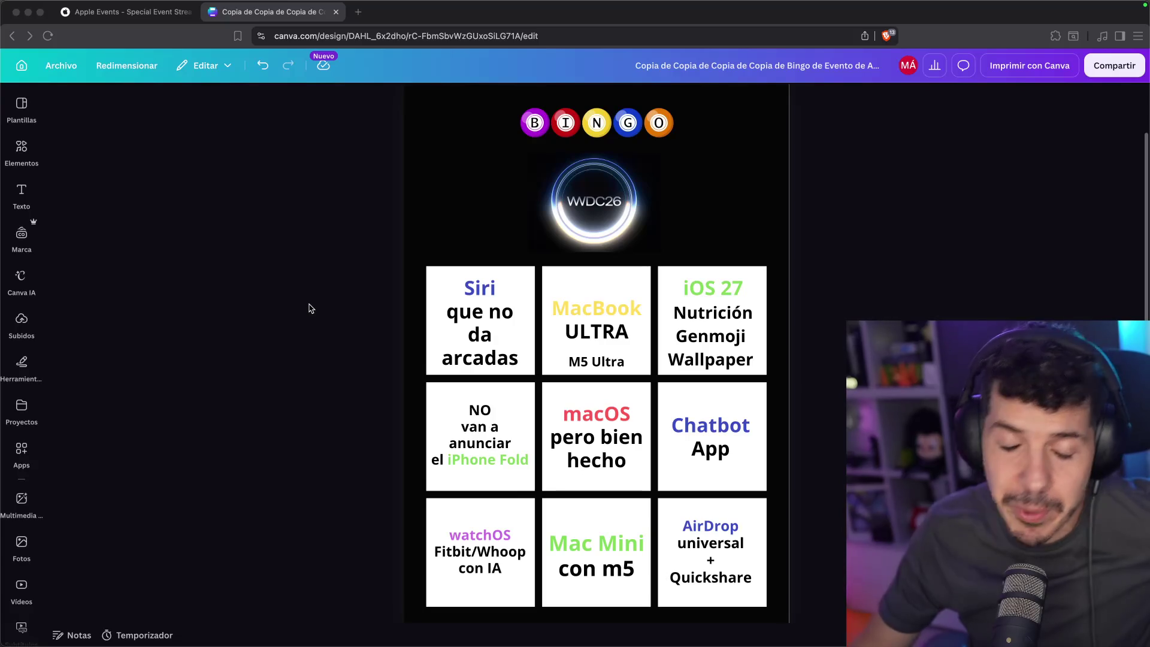
scroll(311, 308, down, 3)
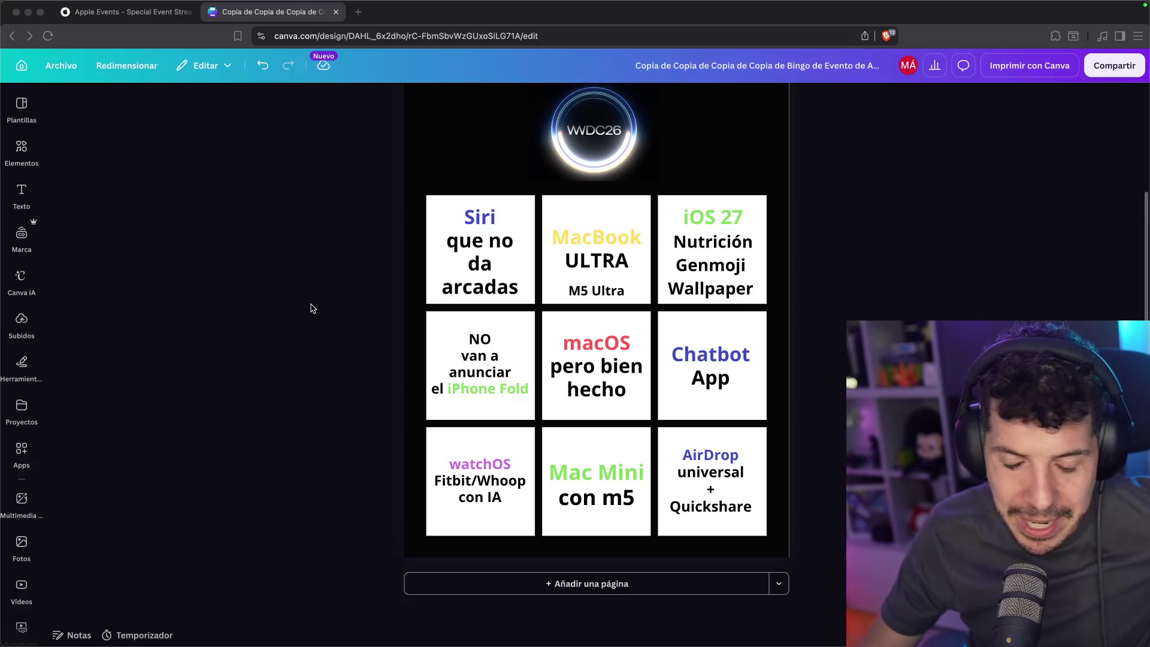
click(635, 500)
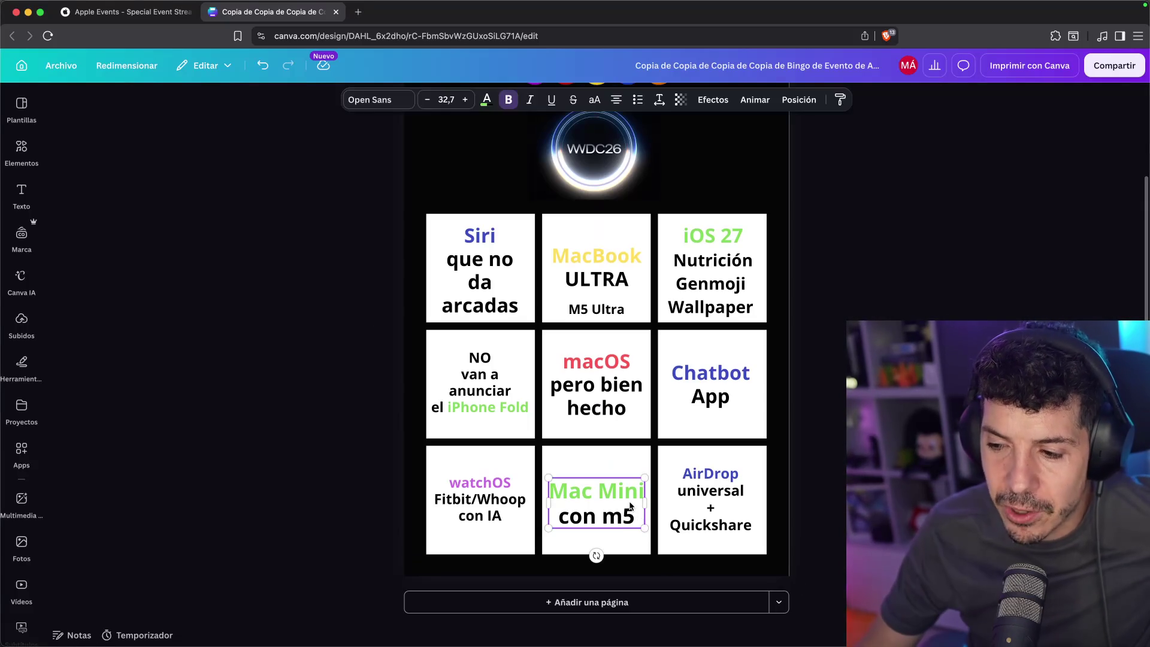
double_click(624, 510)
text(M5)
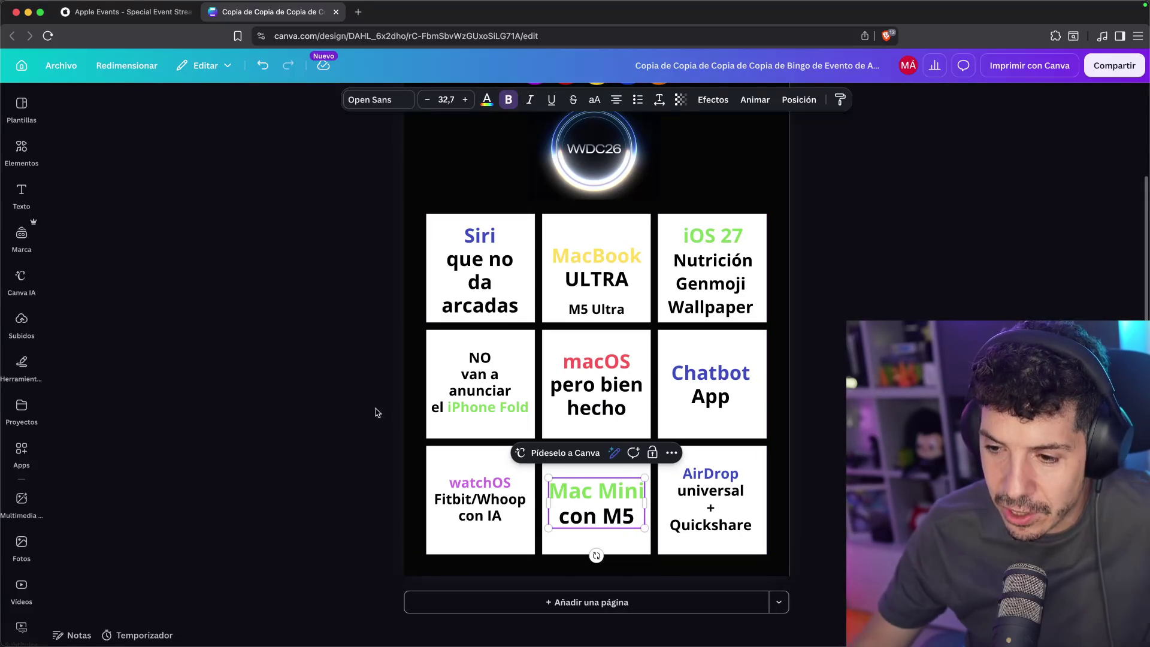
click(302, 421)
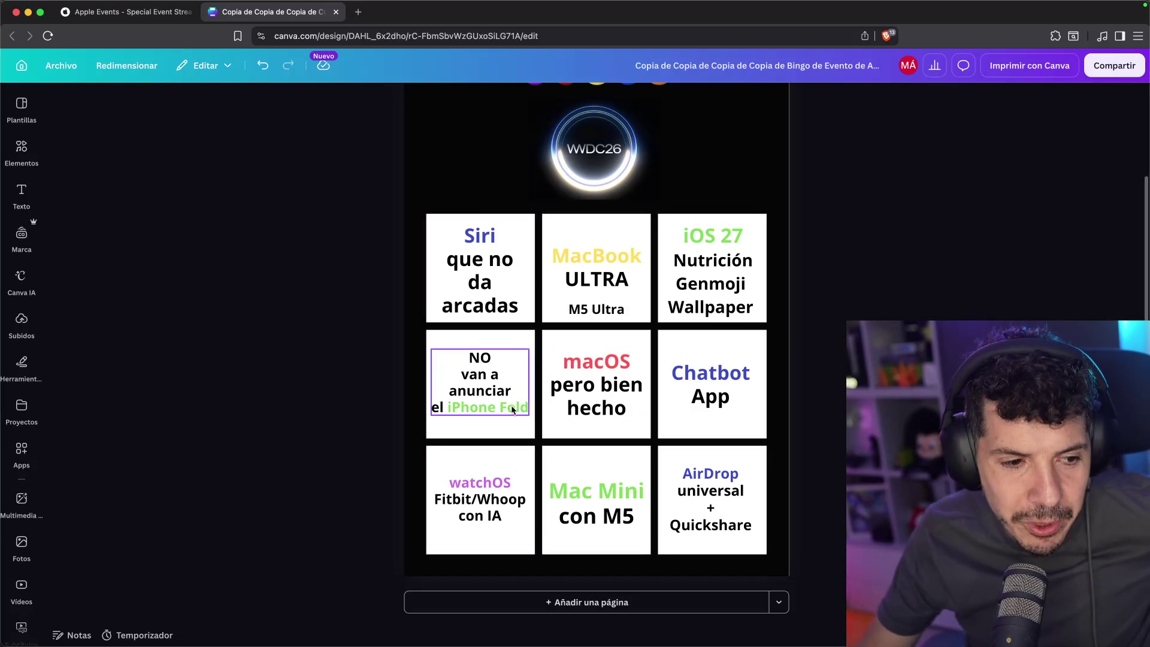
click(119, 11)
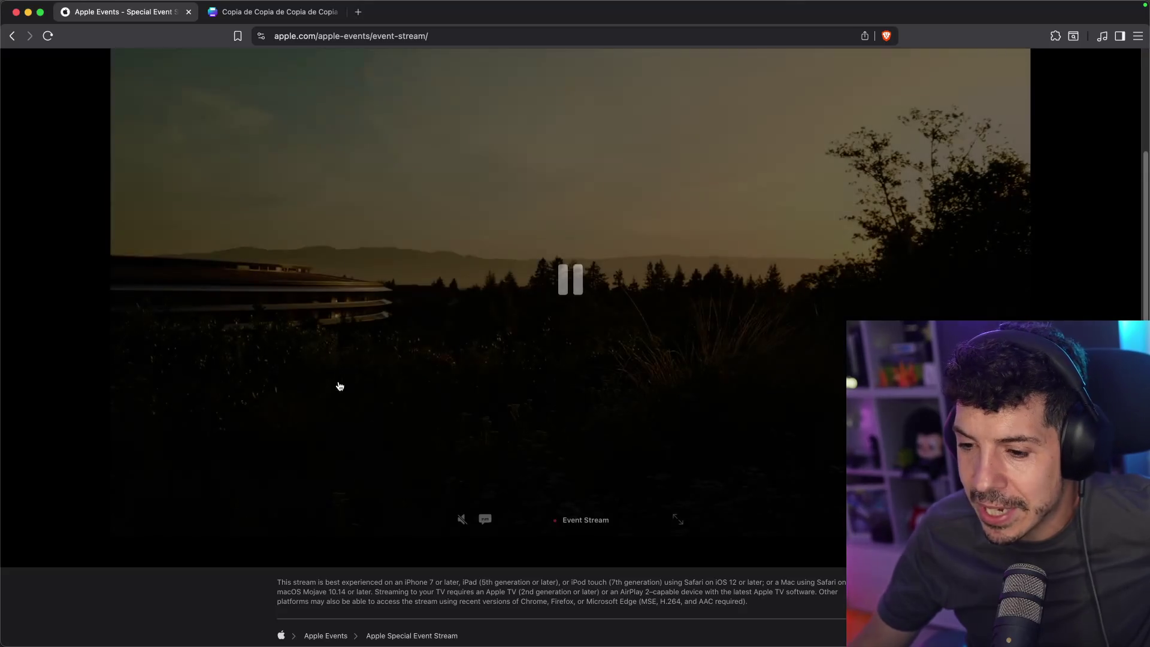
Turn on Spanish subtitles and sound, then briefly view the keynote full screen
click(486, 521)
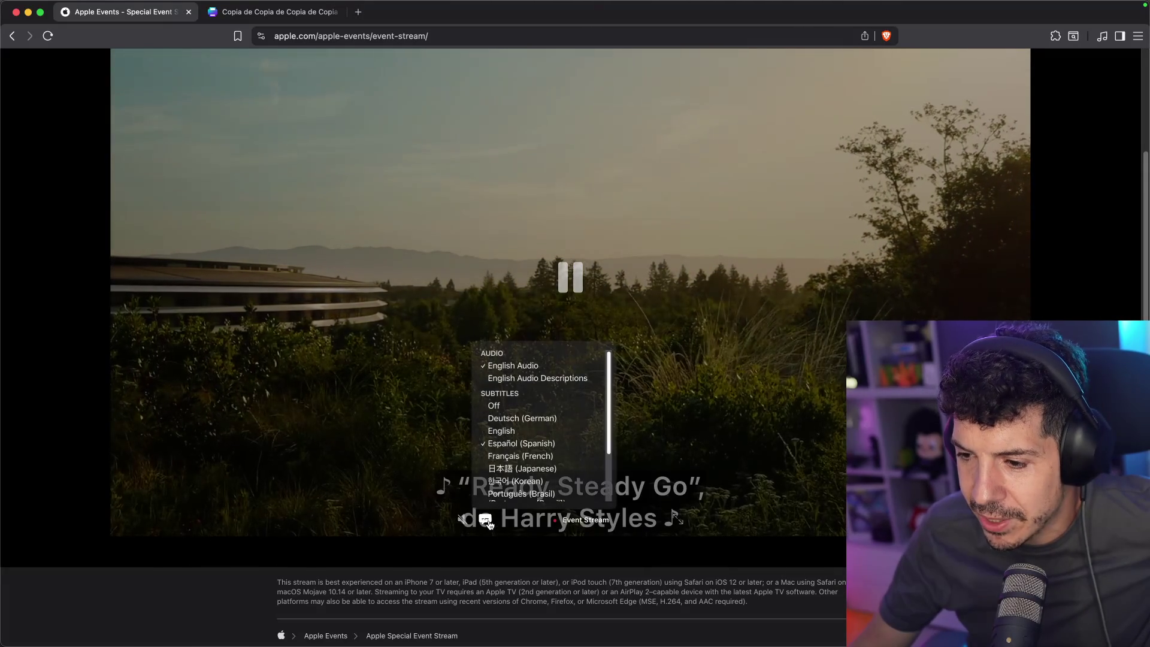
click(463, 519)
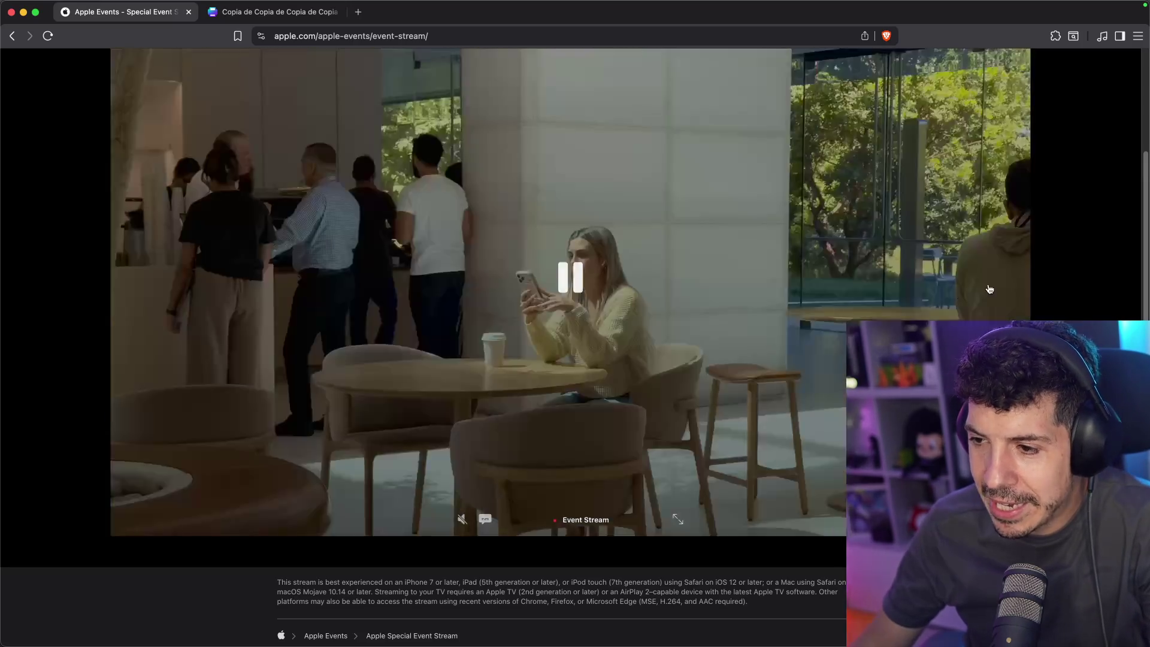
double_click(989, 290)
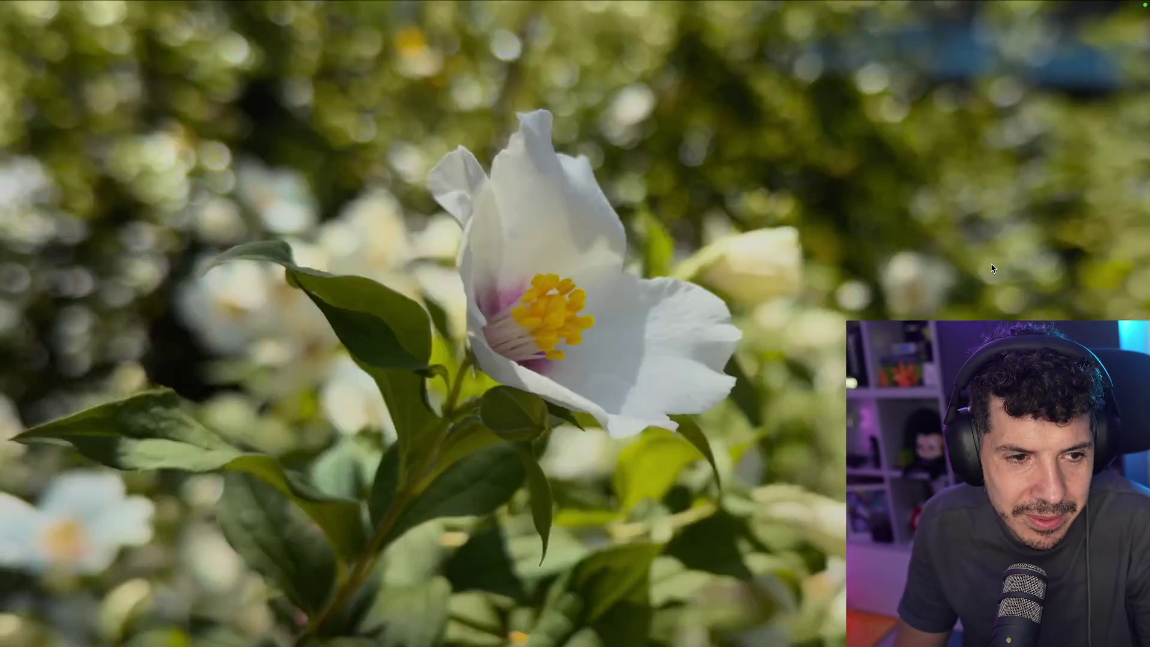
key(Escape)
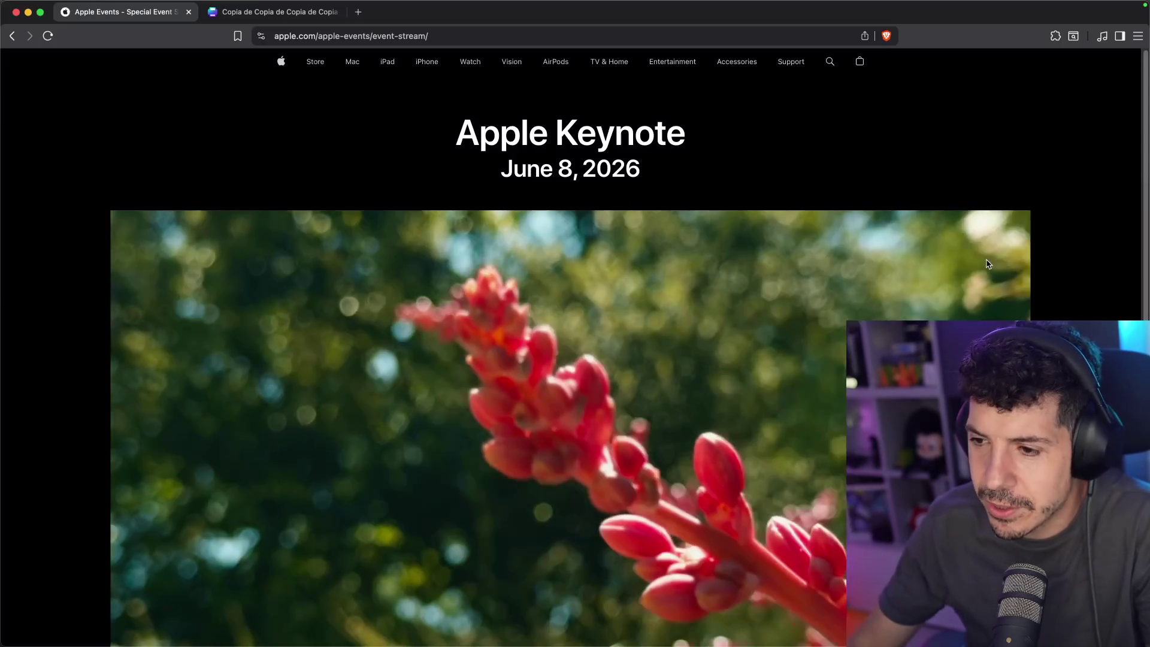
scroll(771, 225, down, 3)
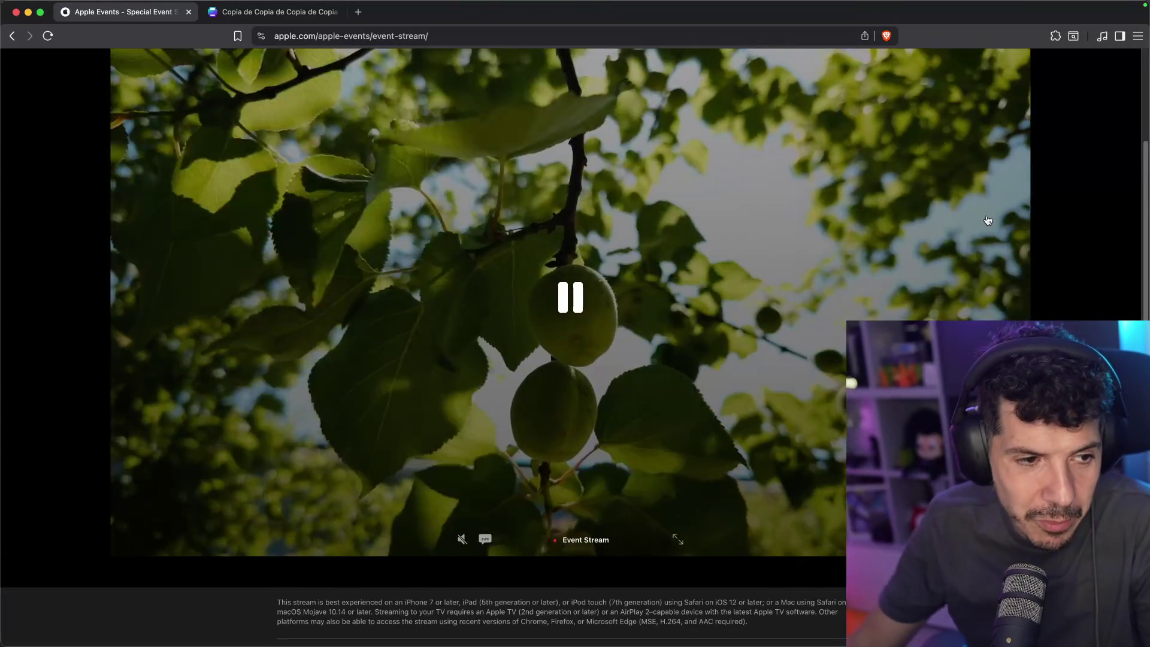
scroll(983, 200, up, 2)
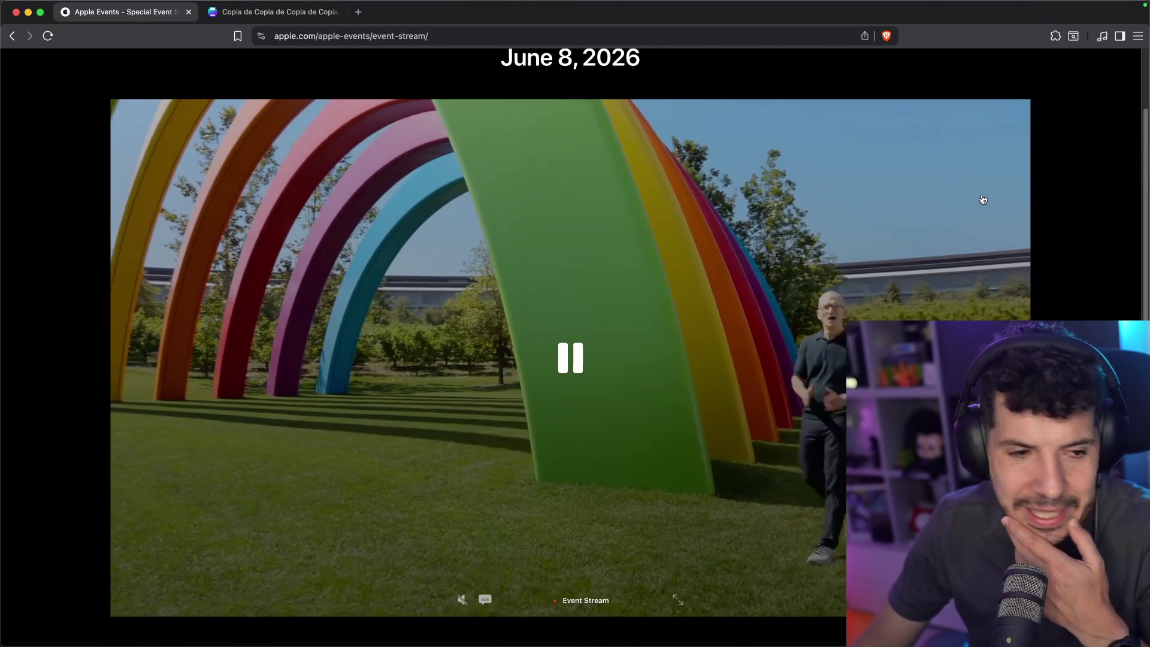
Unmute the keynote, lower its volume, and watch briefly in full screen
scroll(659, 346, down, 3)
click(464, 500)
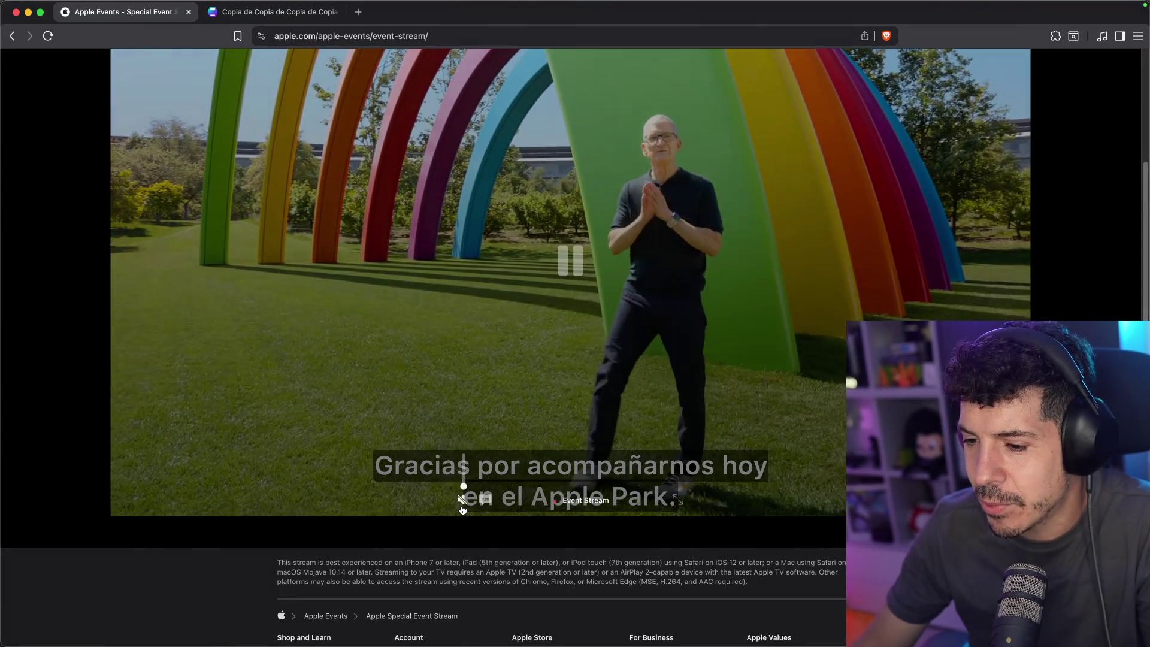
drag(464, 457, 465, 481)
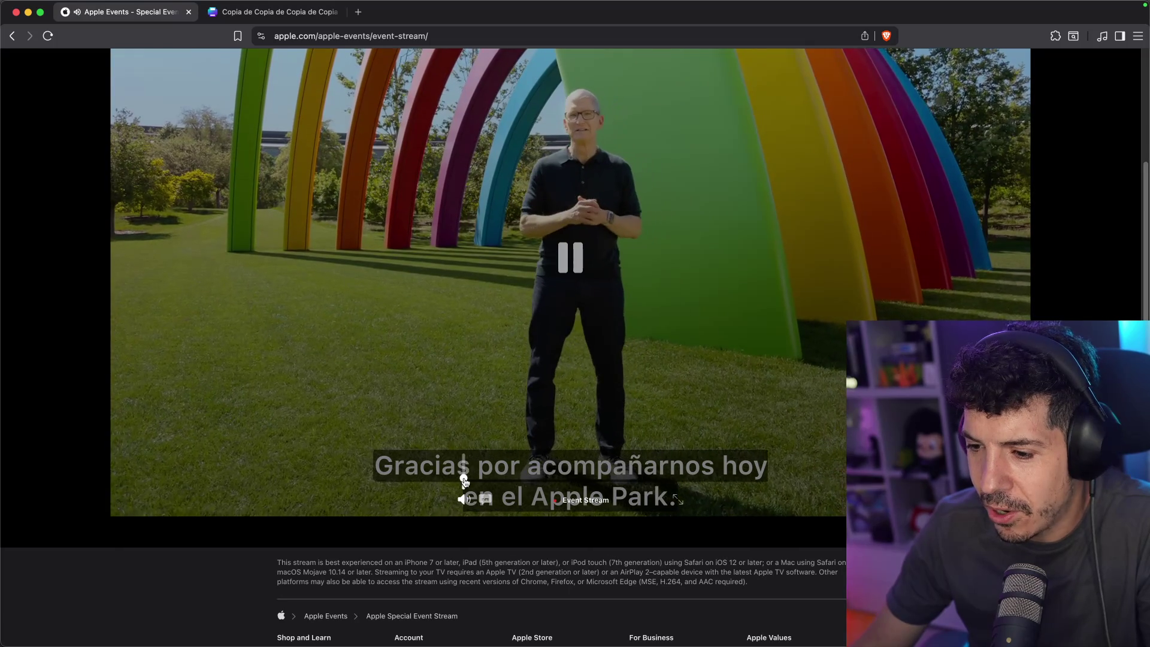
click(677, 500)
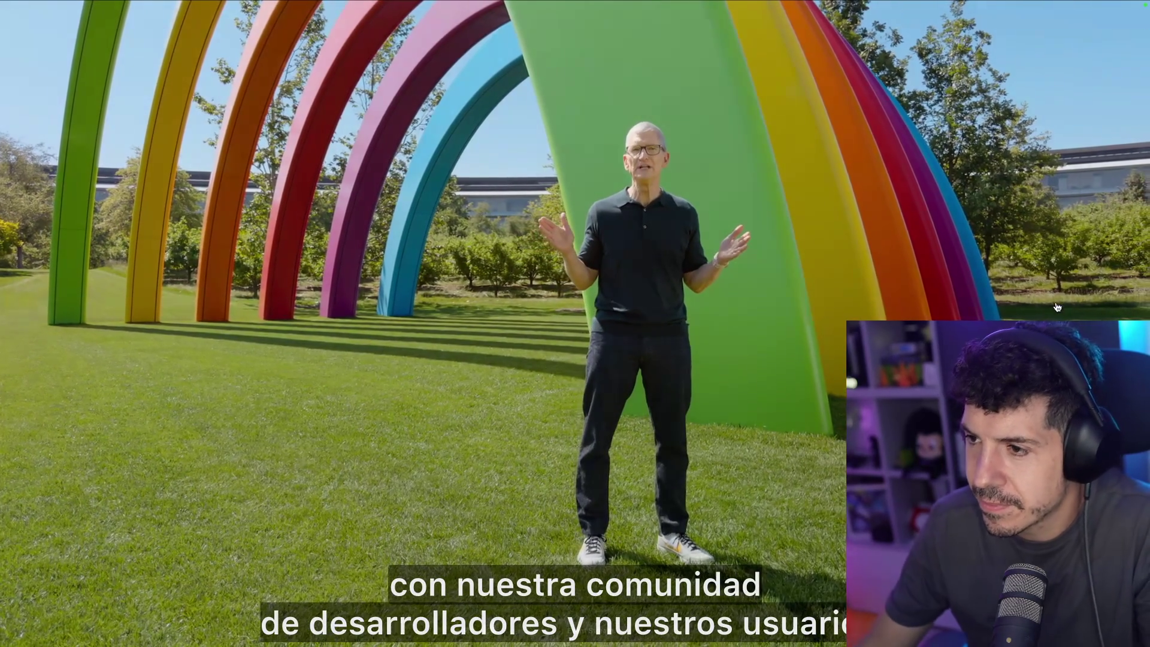
mouse_move(1057, 303)
key(Escape)
scroll(1057, 304, down, 2)
Narrow the browser window from its right edge, then widen it slightly
drag(1148, 198, 931, 199)
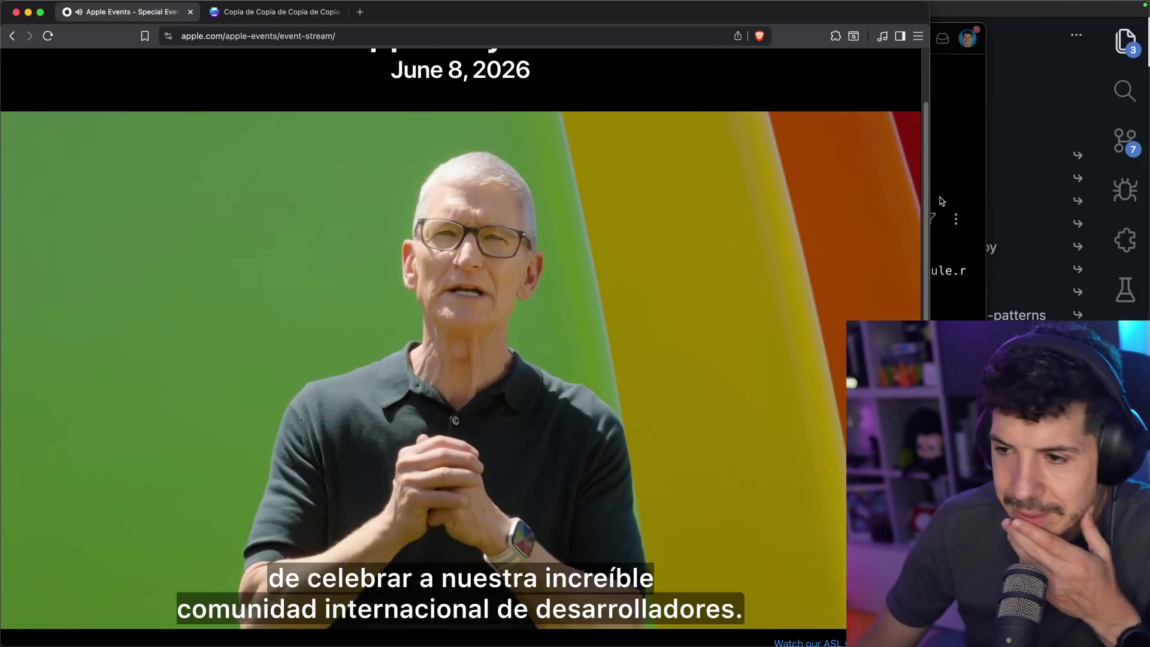
scroll(892, 74, down, 1)
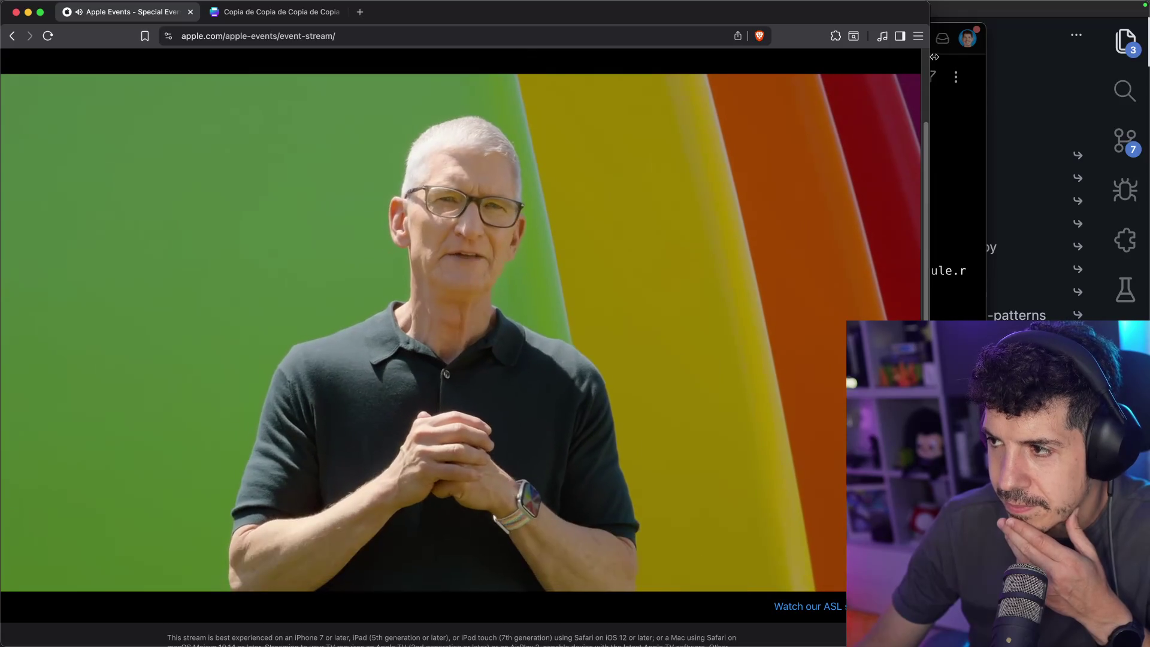
drag(930, 54, 942, 53)
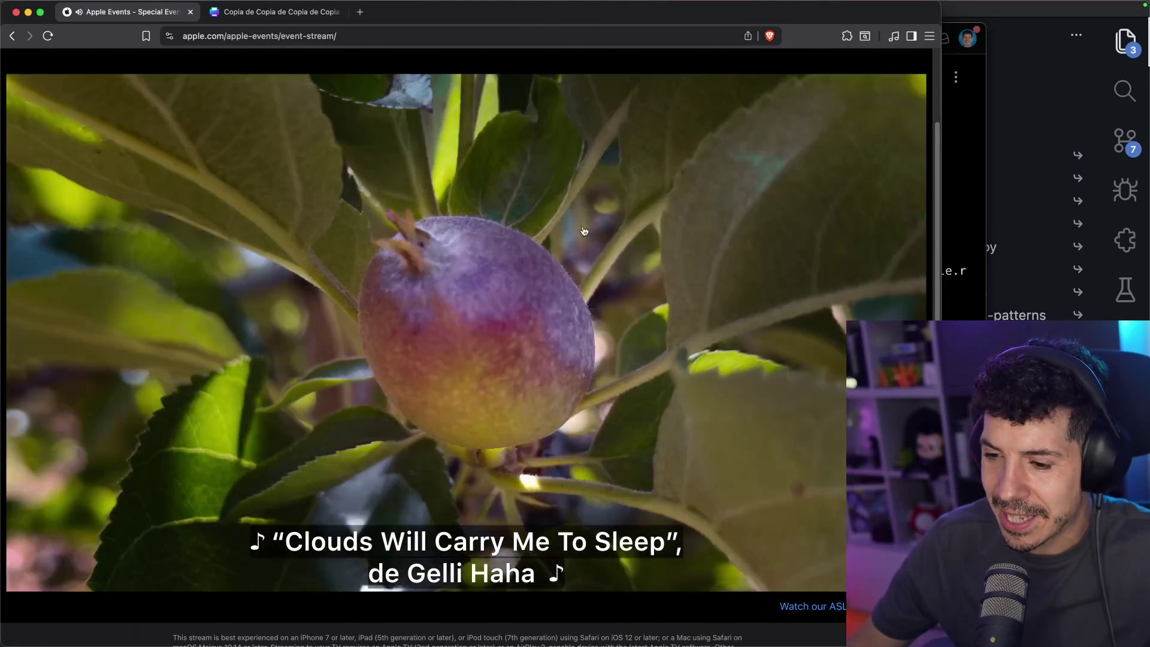
Toggle the keynote's sound off and back on, then load the event-stream URL in a new tab
click(390, 501)
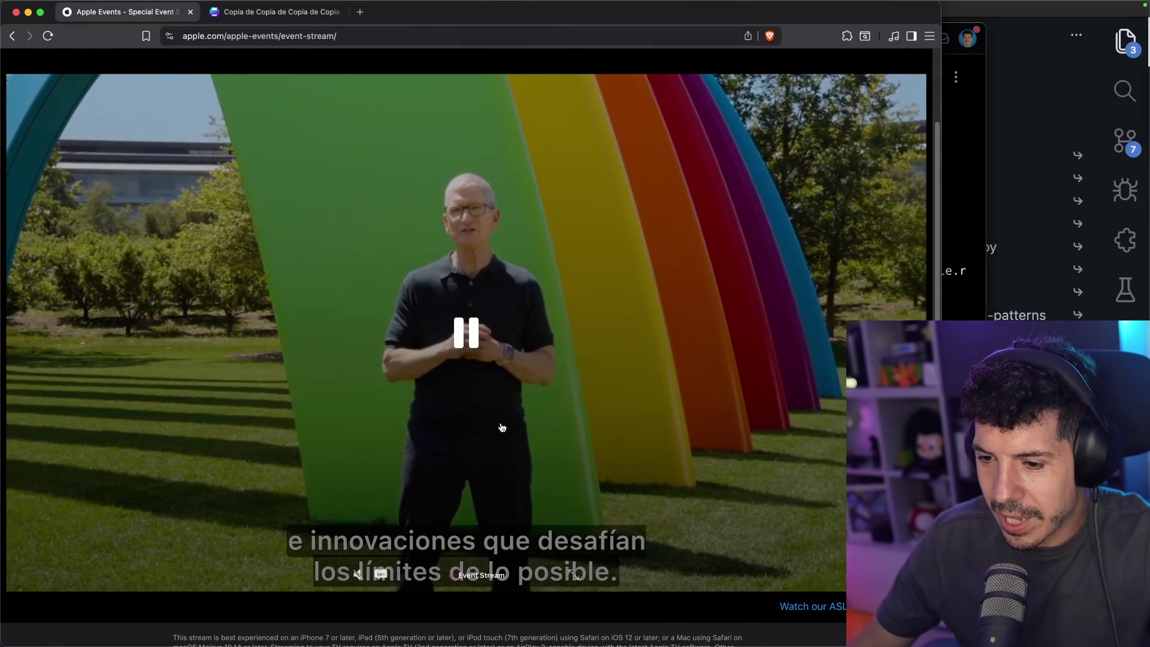
click(360, 576)
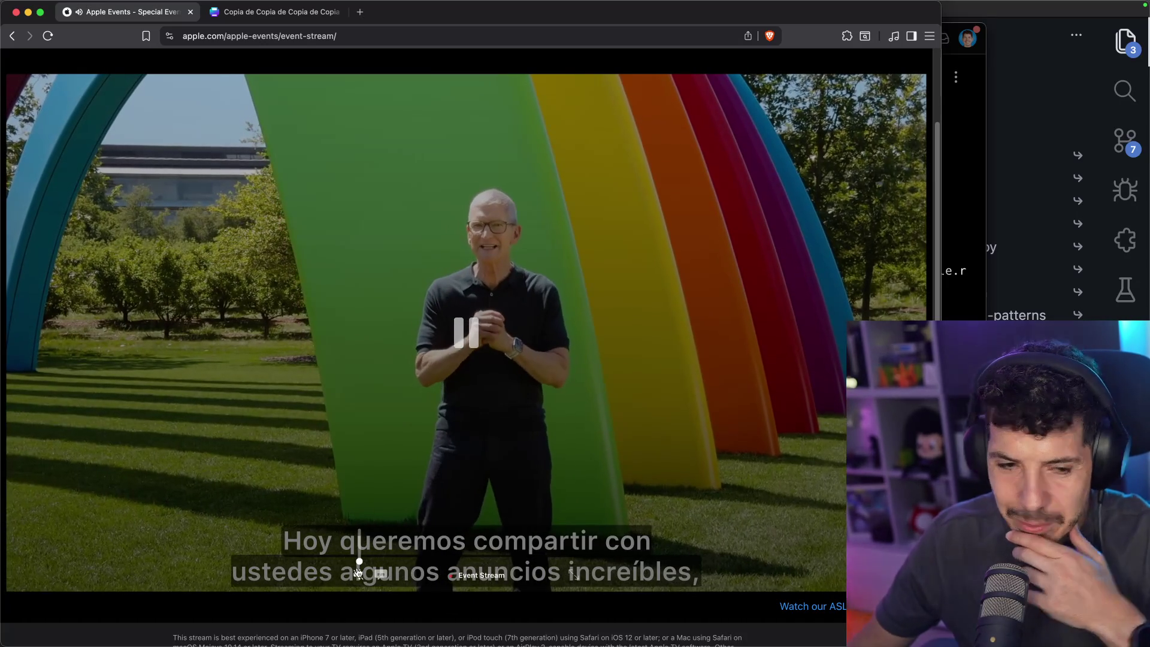
click(345, 37)
key(alt+Return)
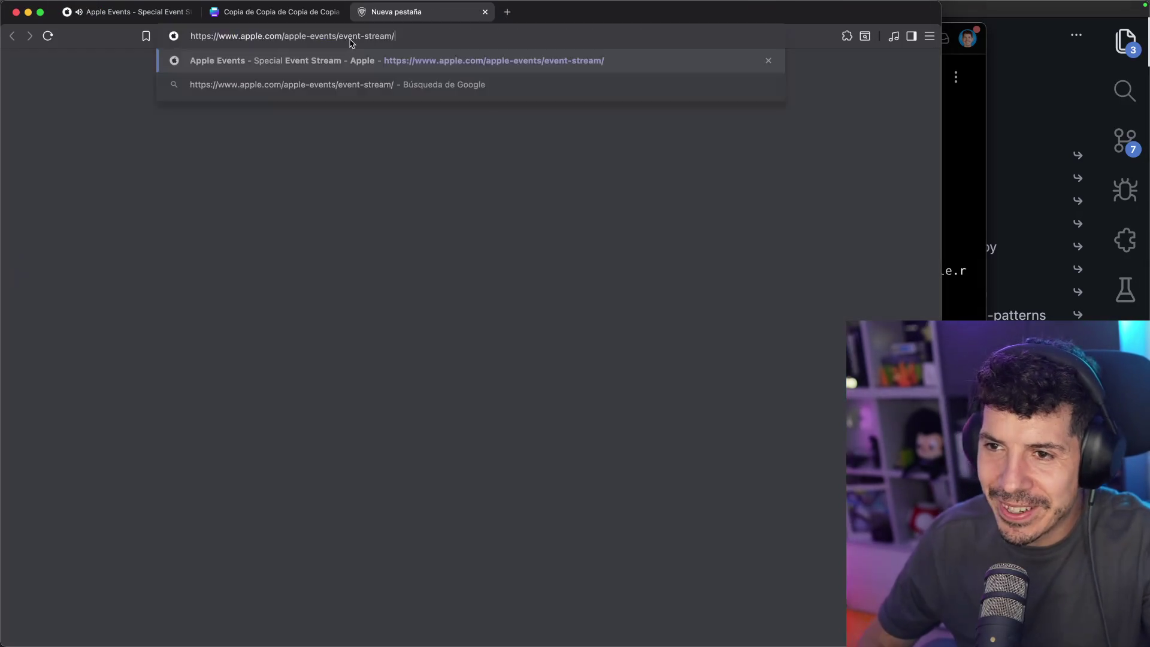
Close the original Apple Events tab and raise the new stream's volume so it's audible
scroll(468, 210, down, 2)
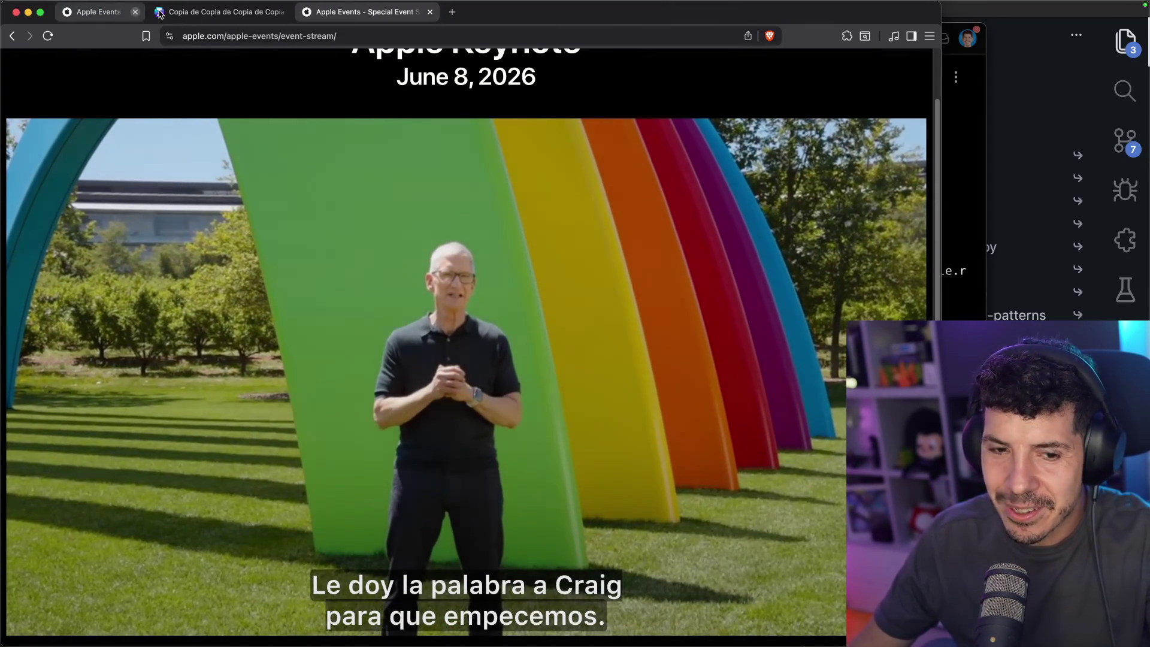
click(191, 12)
scroll(395, 174, down, 1)
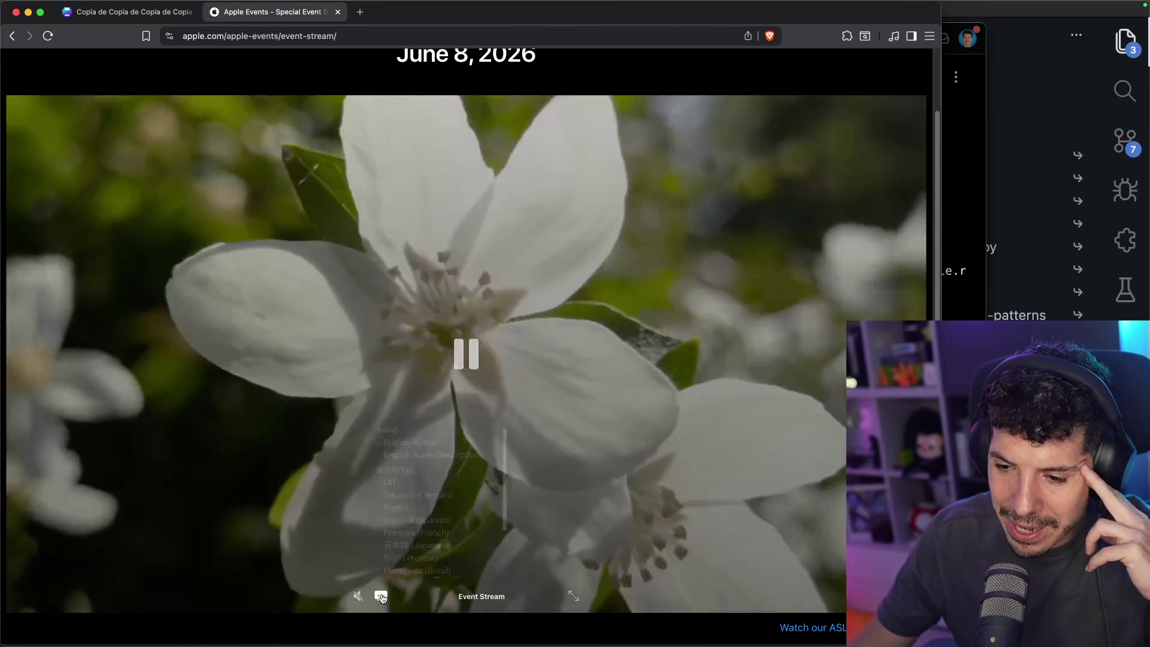
click(382, 597)
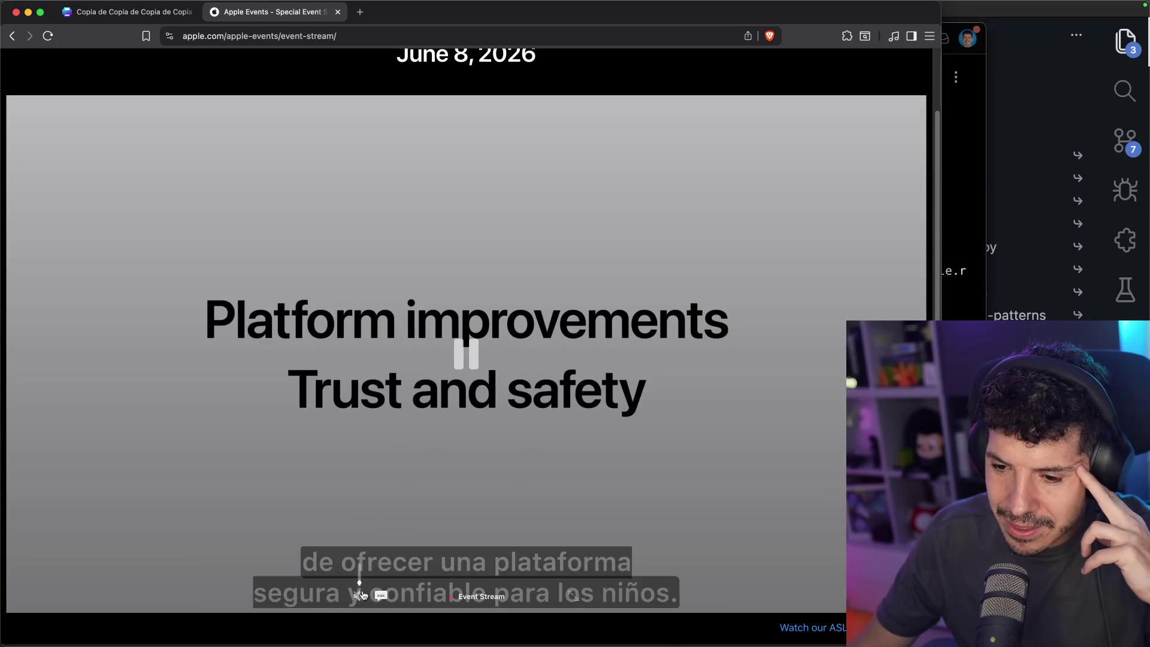
drag(361, 584, 360, 579)
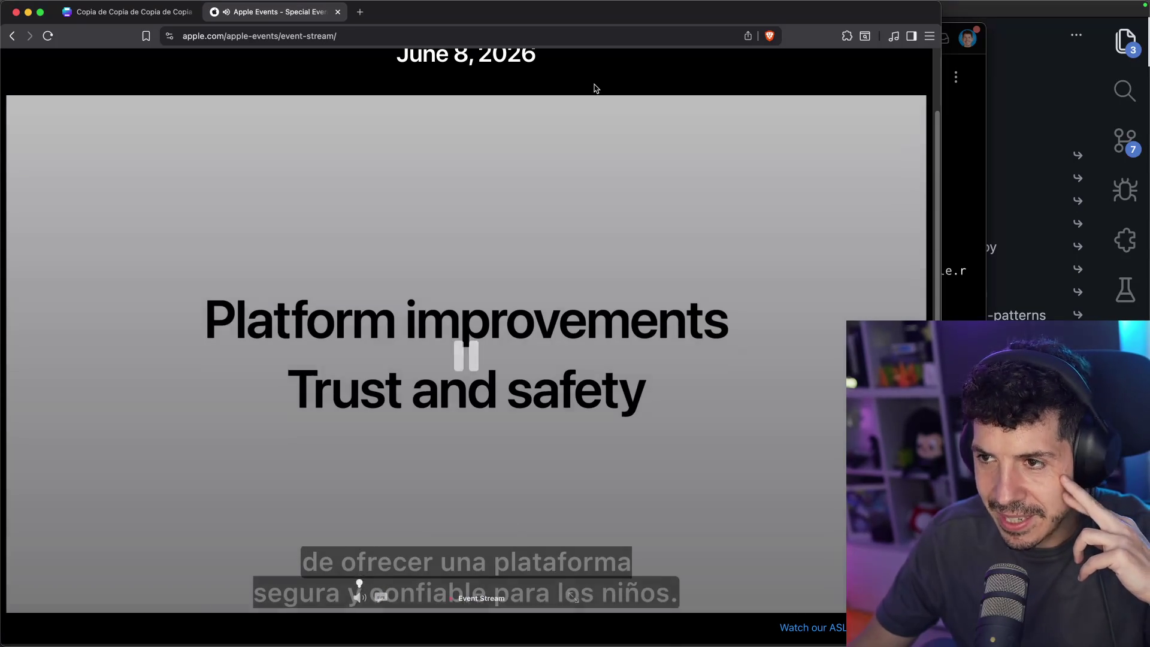
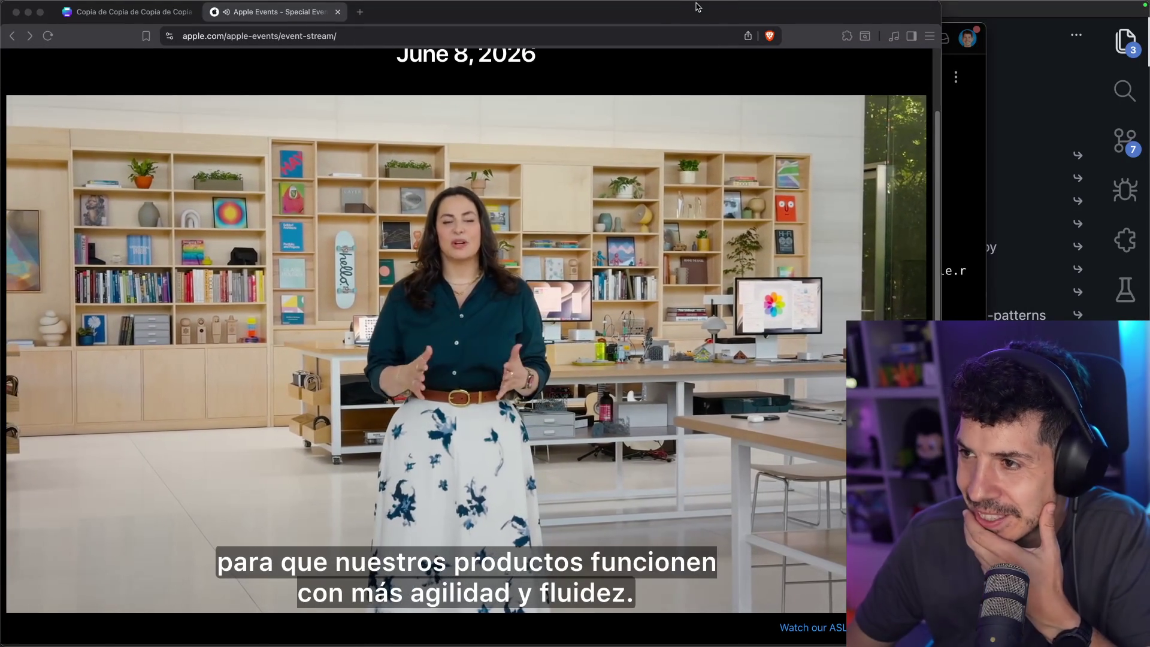
key(Tab)
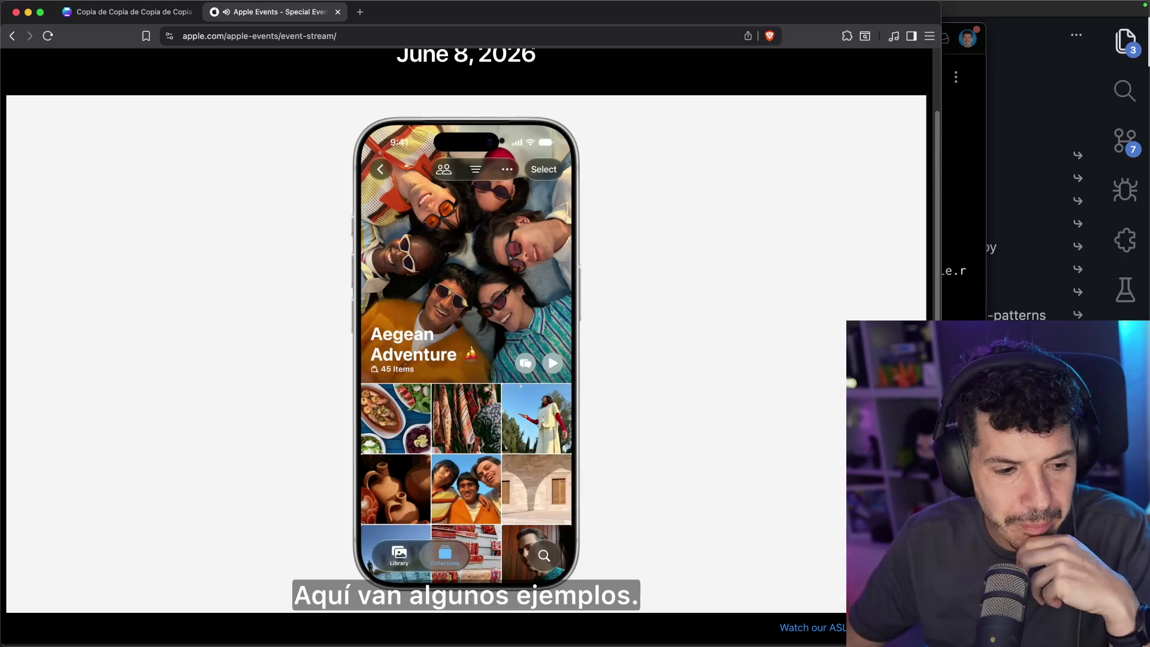
mouse_move(360, 596)
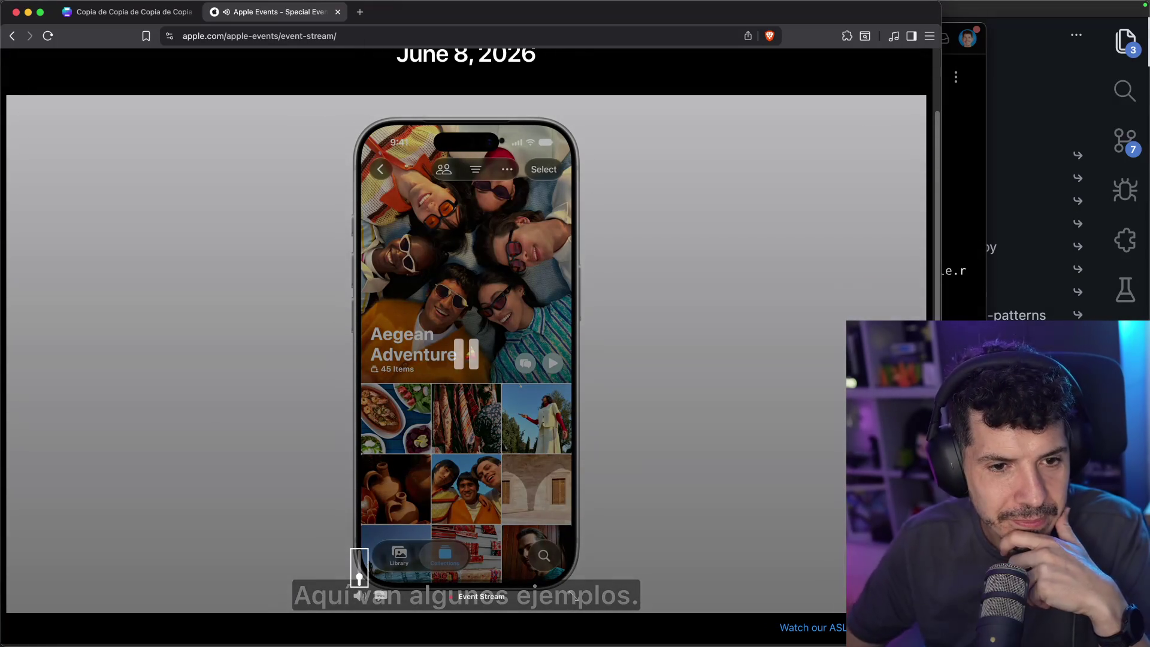